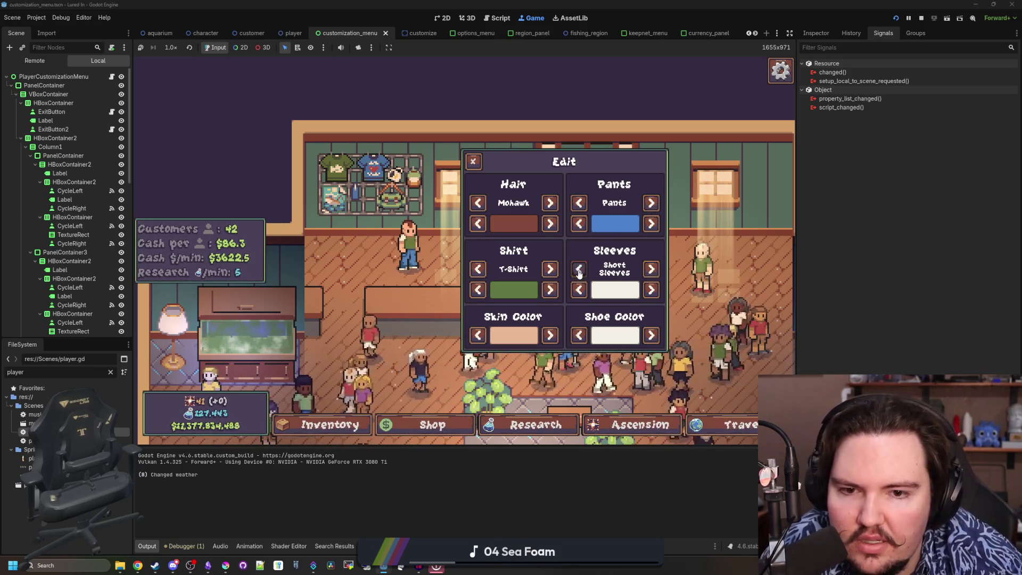
Step: Cycle the pants to Shorts, try Mohawk and set the hair back to Mop, then close the Edit panel
left_click(655, 205)
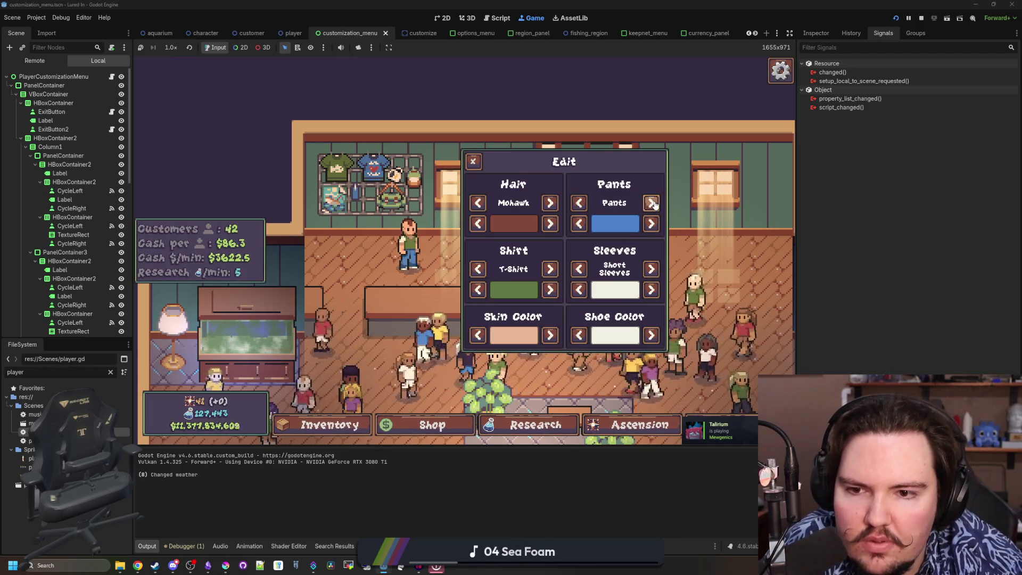
left_click(654, 205)
left_click(654, 205)
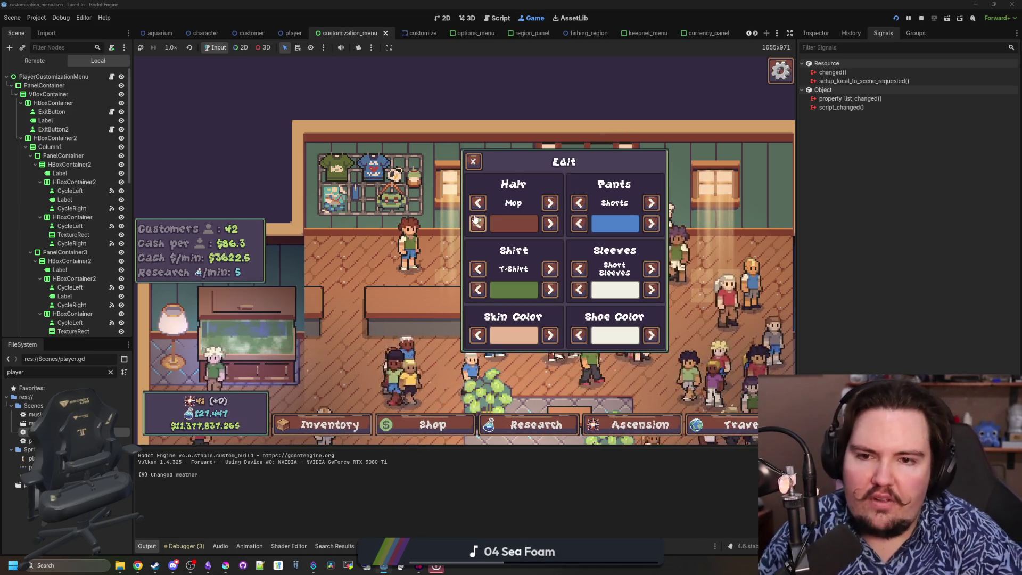
left_click(549, 203)
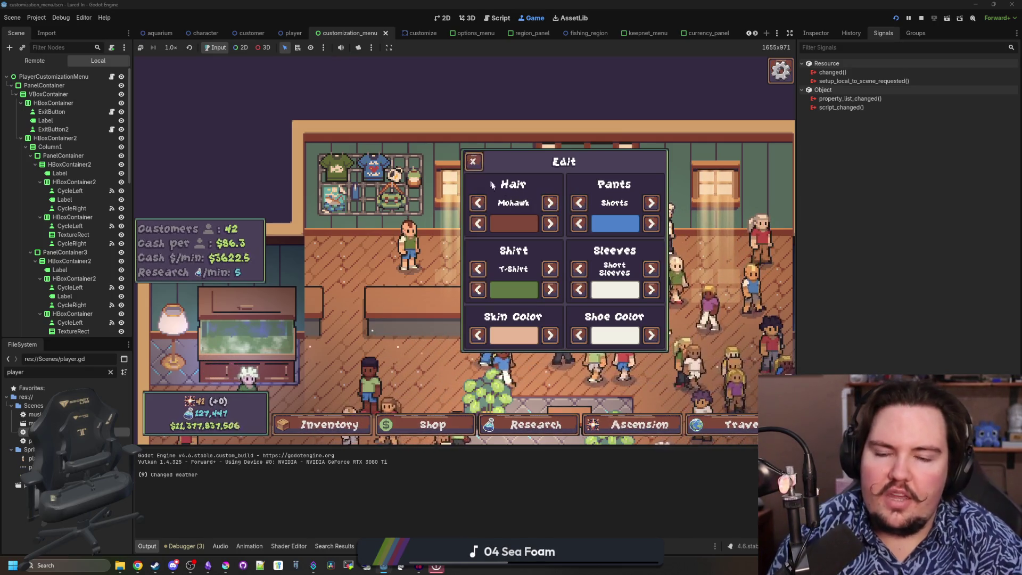
left_click(478, 203)
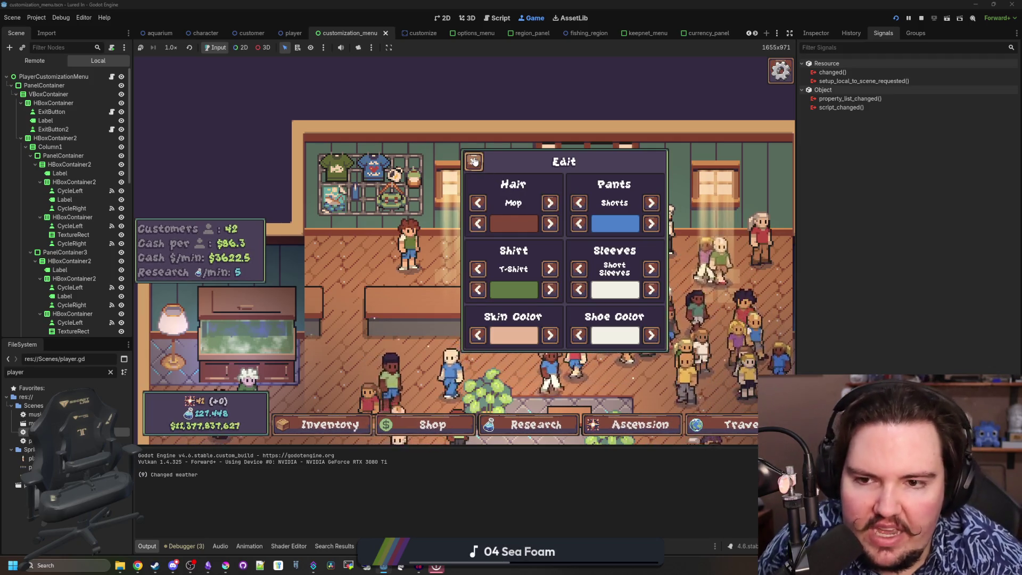
left_click(474, 160)
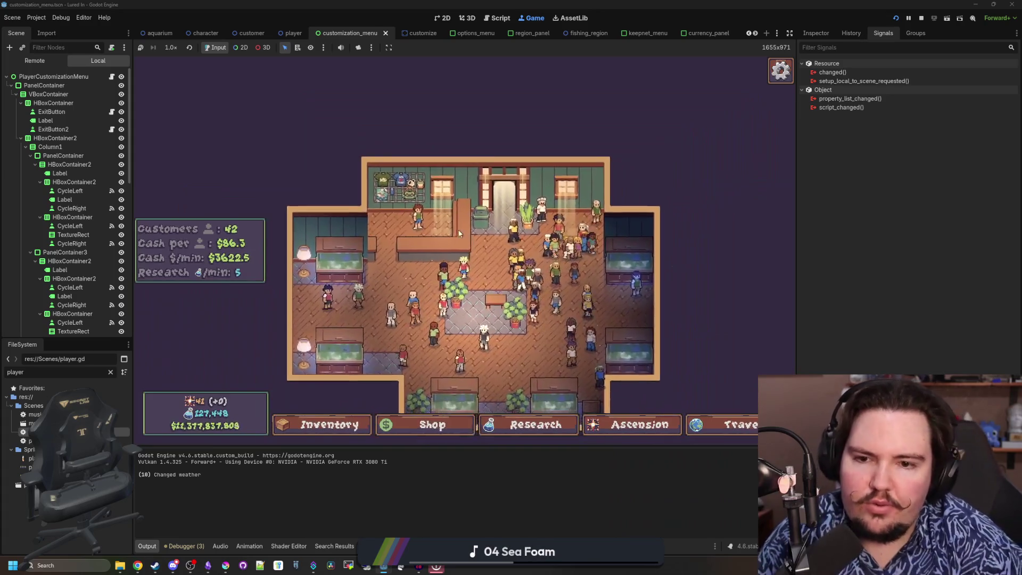
Step: Travel to the Pond for free and cast the fishing line
left_click(730, 424)
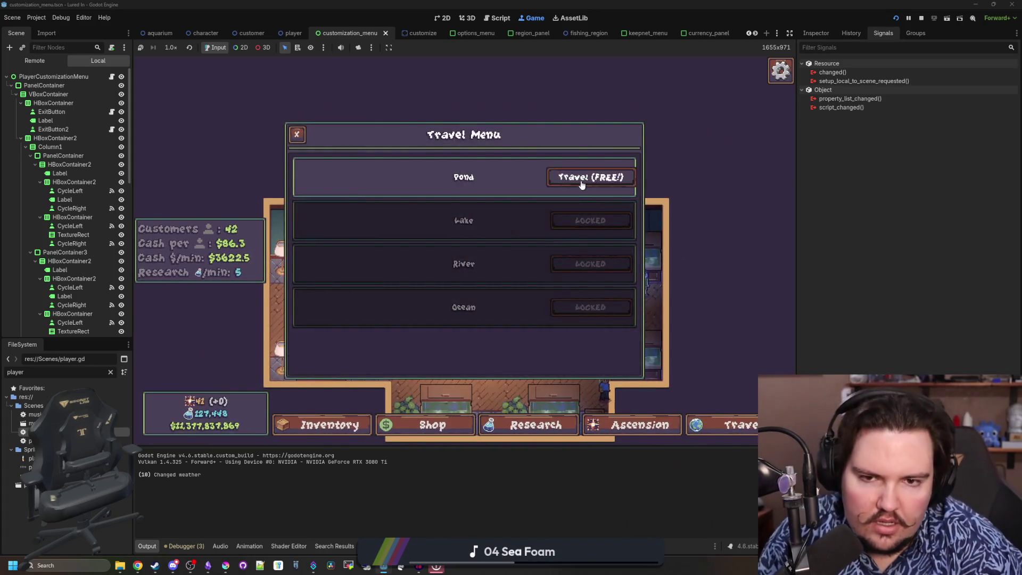
left_click(582, 185)
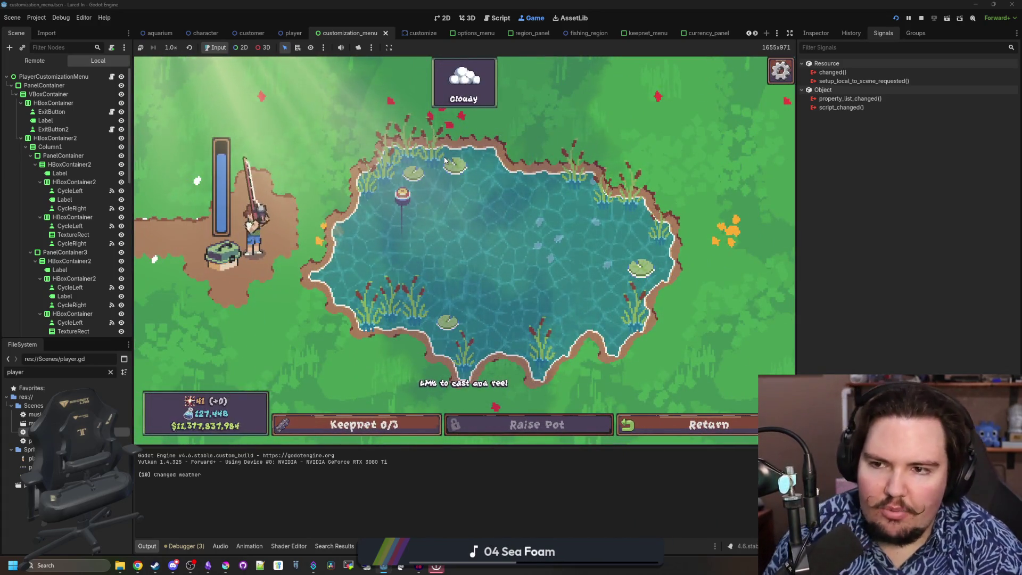
left_click_drag(445, 160, 445, 160)
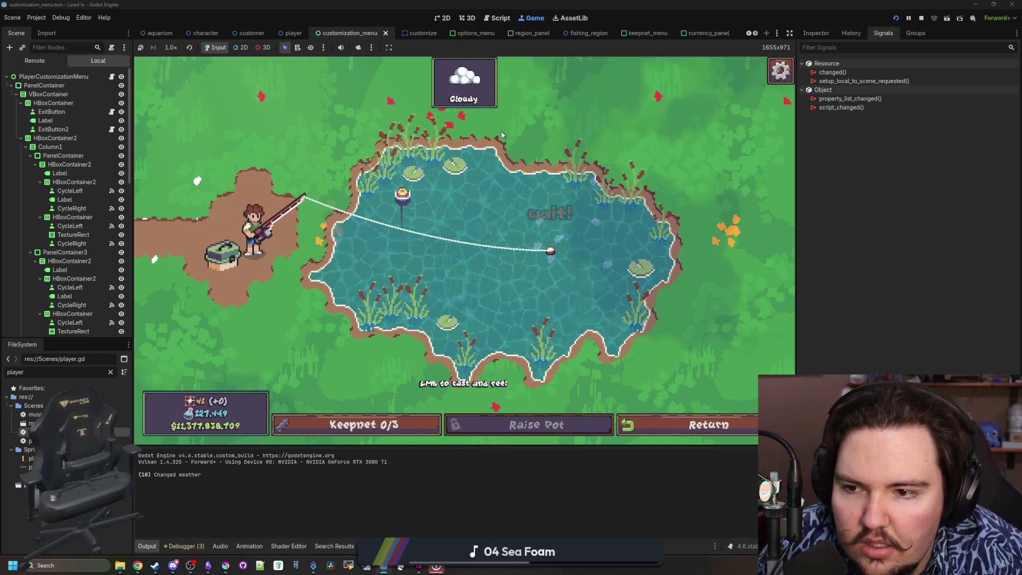
Step: Strike on the bite and win the catch minigame to land a fish, then switch to Krita
left_click(506, 190)
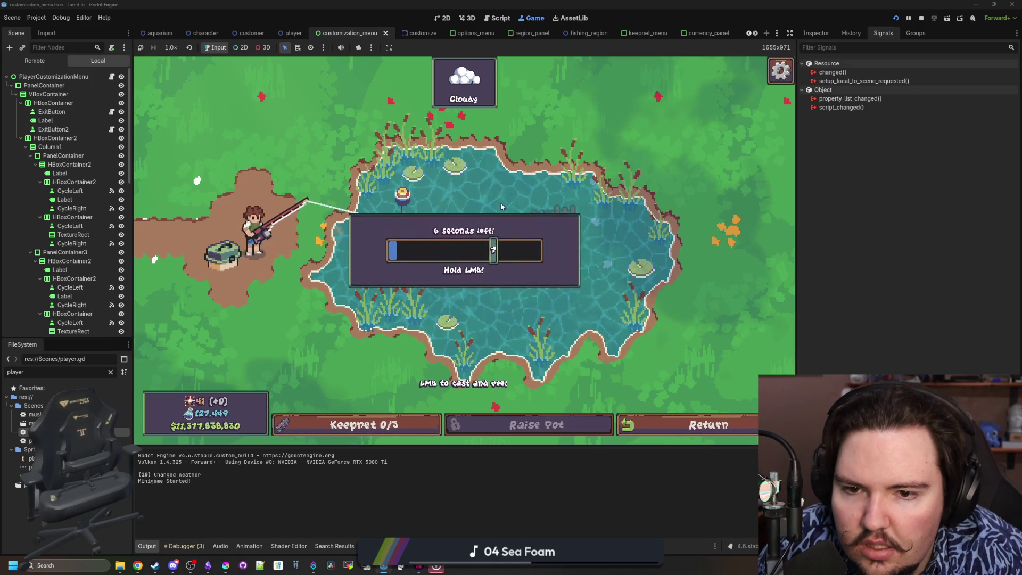
left_click_drag(502, 207, 504, 211)
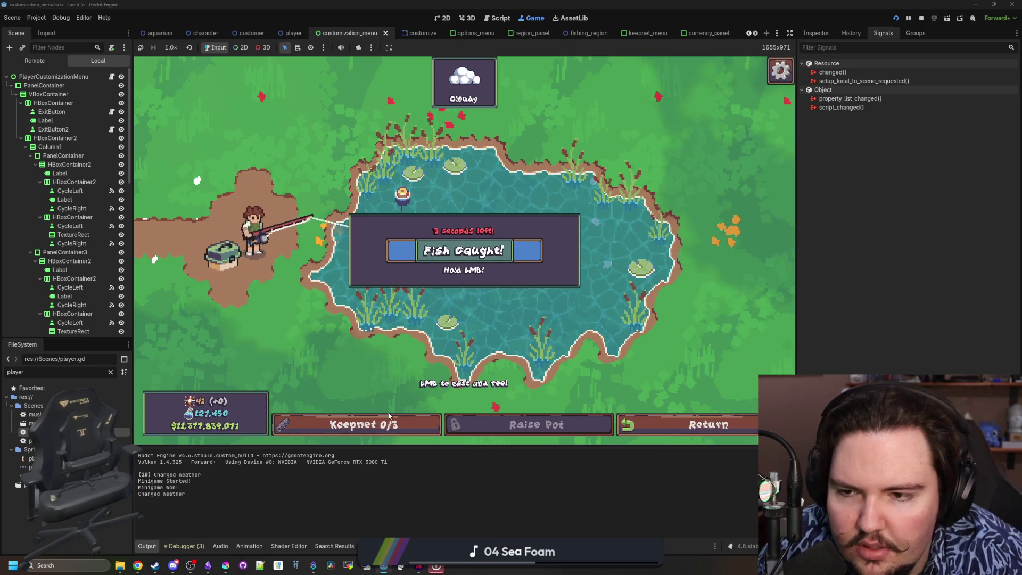
left_click(226, 565)
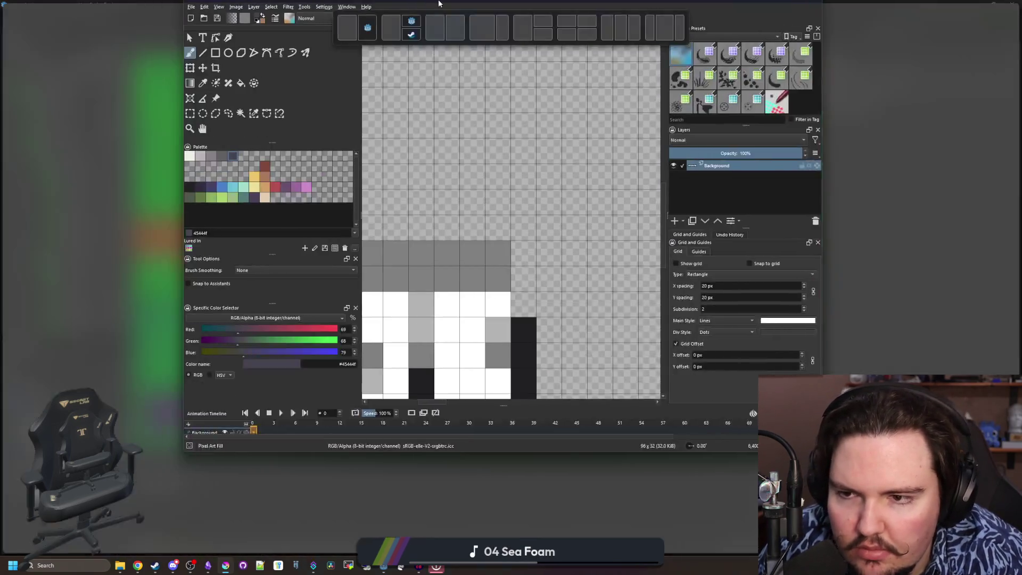
Step: Paint a light beige head shape above the pants on the sprite sheet
scroll(273, 302, "down", 2)
scroll(273, 302, "down", 3)
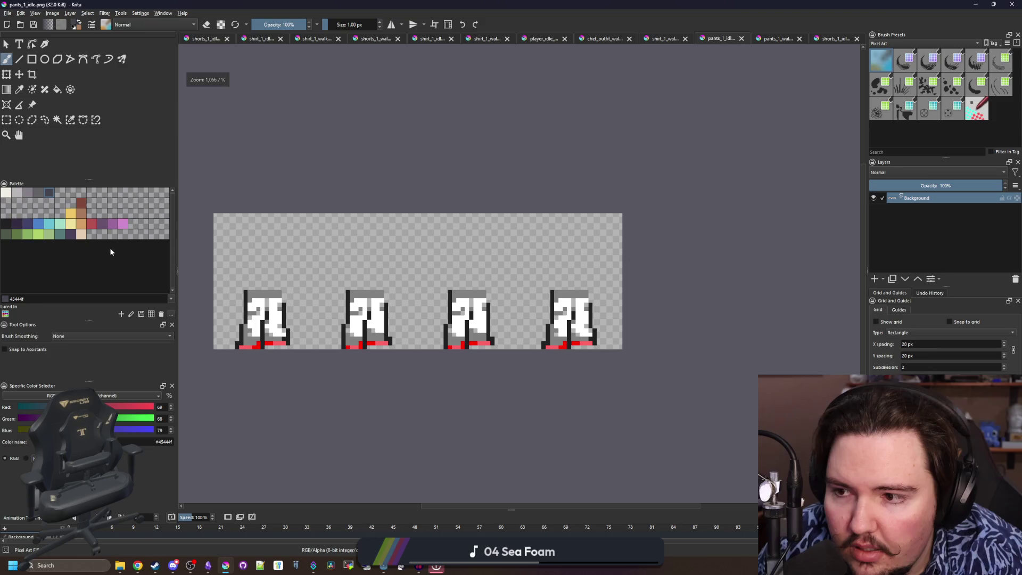
left_click(81, 235)
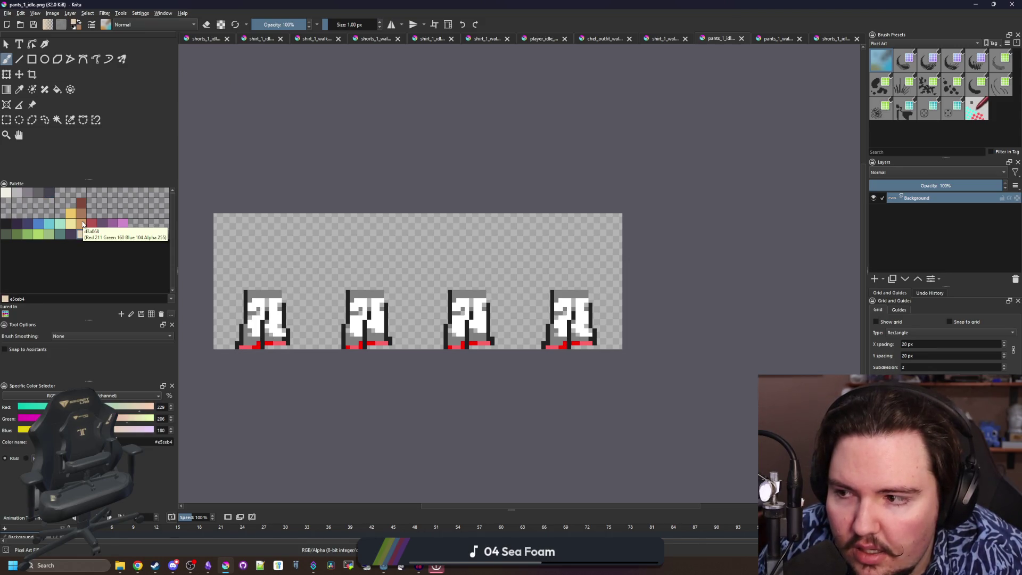
scroll(309, 252, "up", 3)
mouse_move(365, 290)
left_mouse_down()
mouse_move(320, 263)
mouse_move(404, 203)
mouse_move(456, 236)
mouse_move(407, 192)
mouse_move(343, 173)
mouse_move(495, 163)
left_mouse_up()
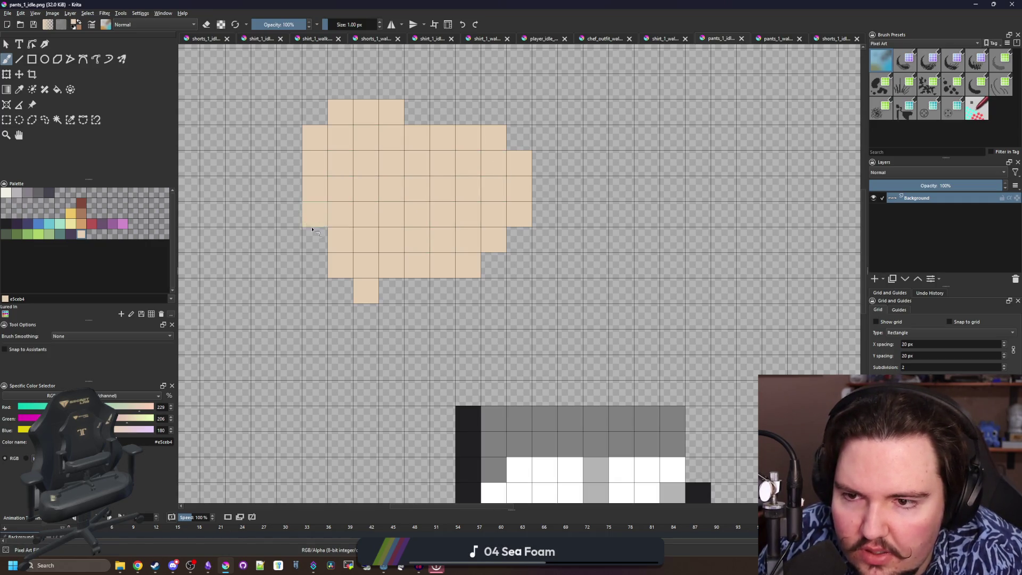
left_click(313, 235)
Step: Add tan d3a068 hair pixels along the top rows, trying and undoing darker a77b5b shading
left_click(80, 223)
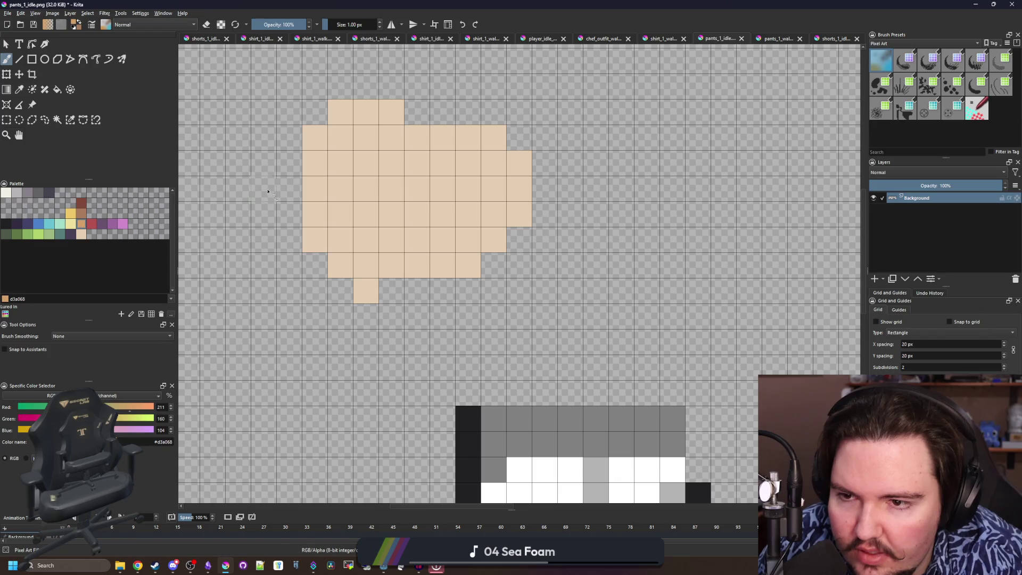
mouse_move(319, 167)
left_mouse_down()
mouse_move(352, 120)
mouse_move(394, 112)
mouse_move(367, 112)
mouse_move(312, 154)
left_mouse_up()
key("ctrl+z")
left_click_drag(468, 138, 491, 140)
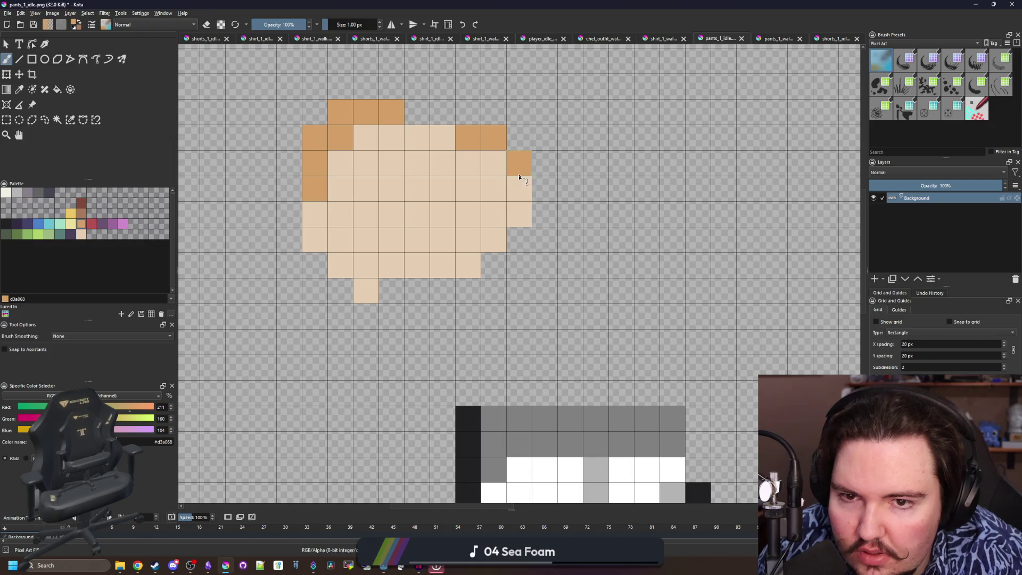
left_click(78, 216)
left_click_drag(368, 159, 364, 168)
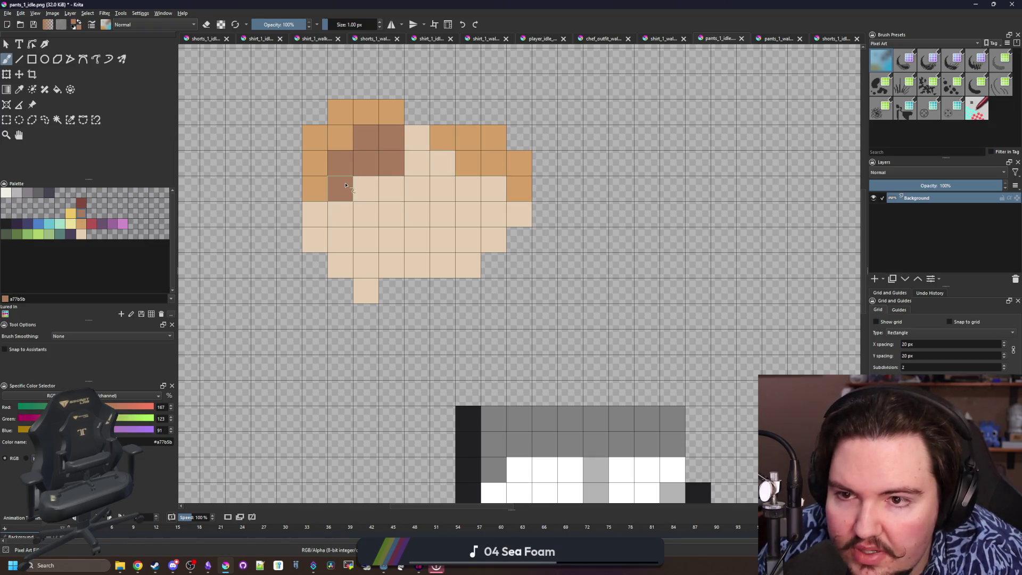
key("ctrl+z")
key("ctrl+z")
Step: Flood-fill the head's skin area with tan d3a068
scroll(341, 248, "up", 3)
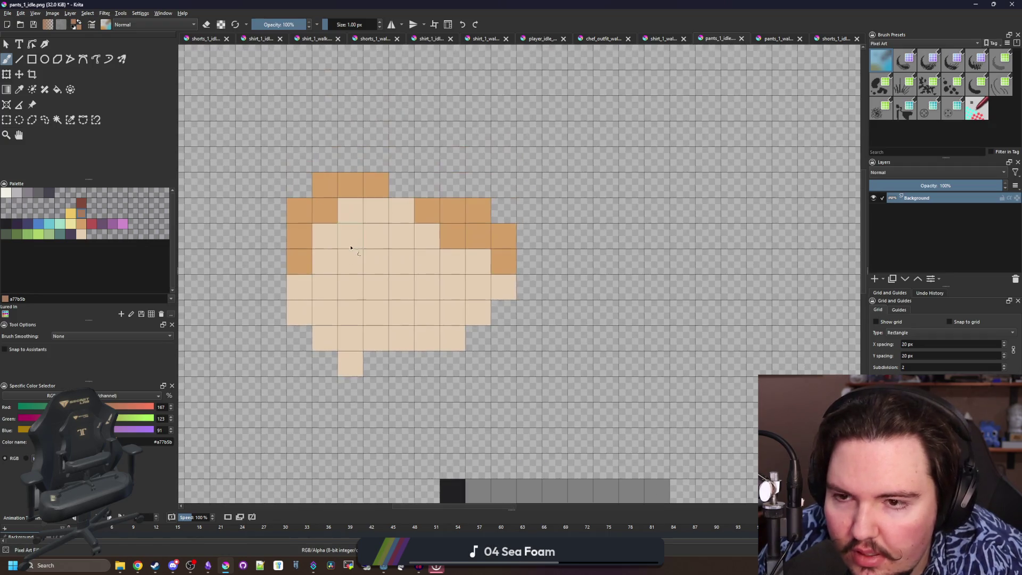
left_click(81, 223)
key("f")
left_click(338, 271)
scroll(340, 271, "down", 5)
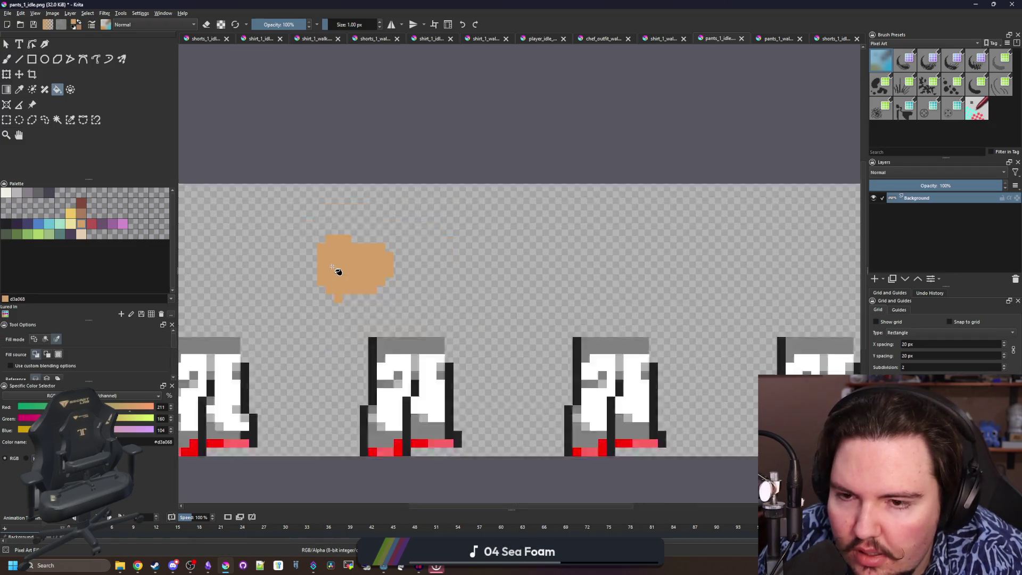
scroll(337, 270, "up", 3)
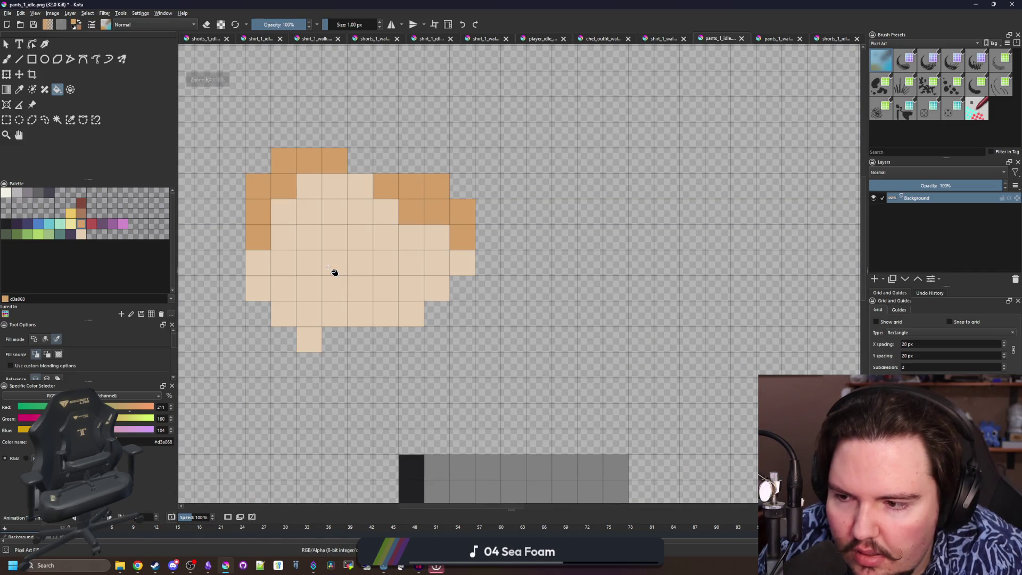
left_click(334, 272)
key("ctrl+z")
left_click(347, 271)
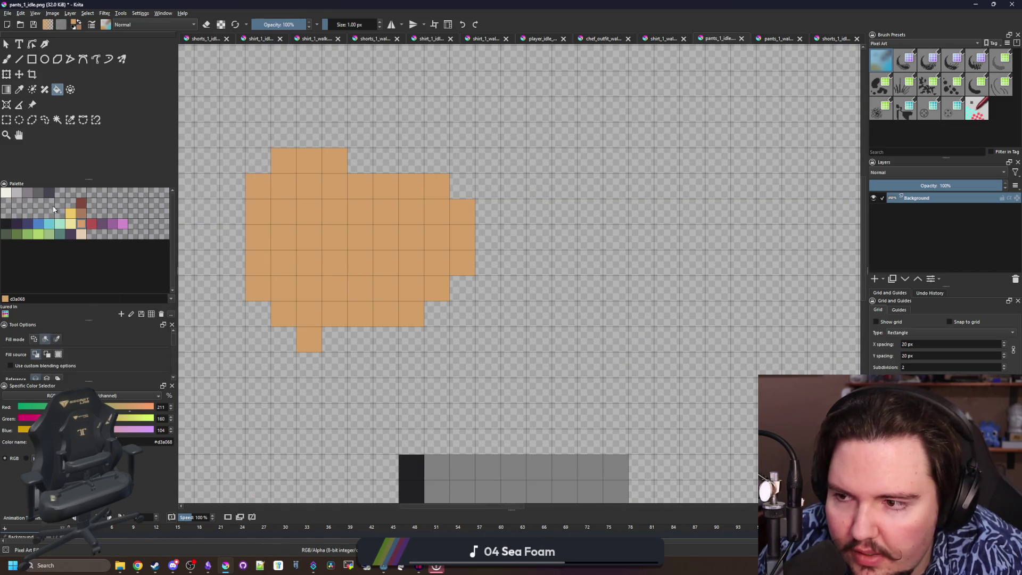
Step: Shade the head's left and top hair edges with a77b5b and dark 80493a browns
left_click(81, 213)
key("b")
mouse_move(264, 237)
left_mouse_down()
mouse_move(282, 181)
mouse_move(335, 161)
mouse_move(439, 188)
left_mouse_up()
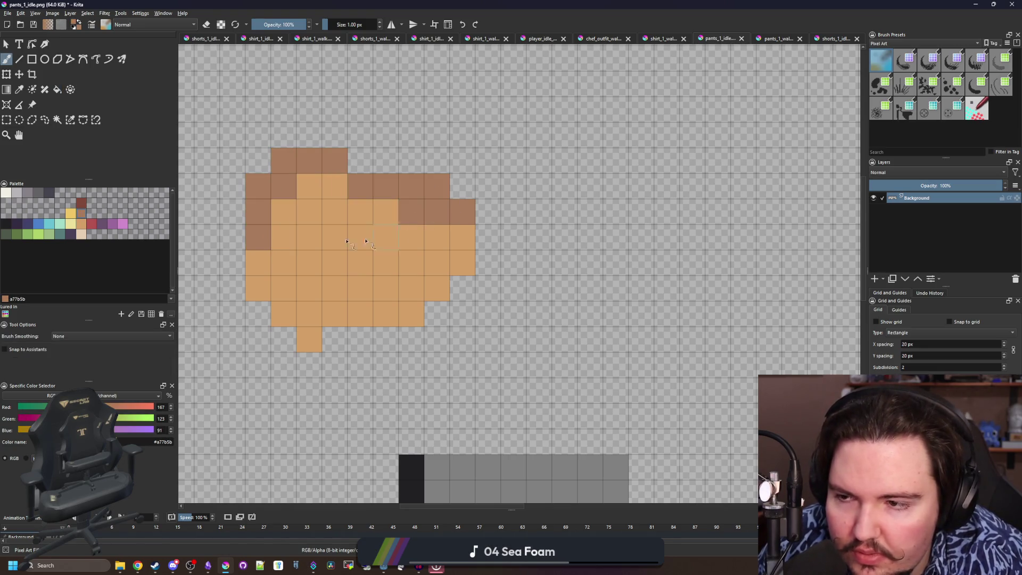
left_click(79, 200)
left_click_drag(259, 219, 307, 159)
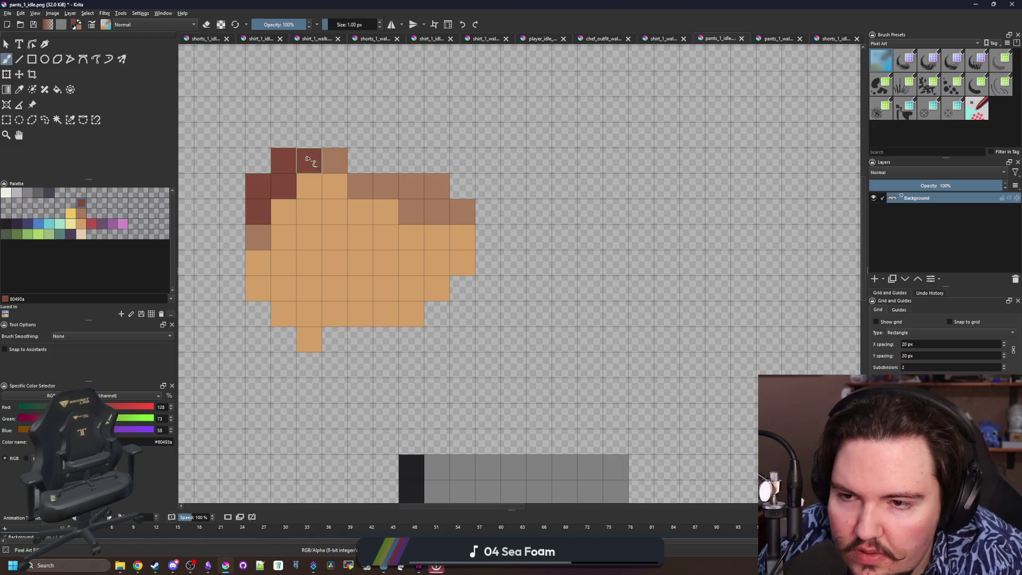
left_click_drag(367, 190, 426, 188)
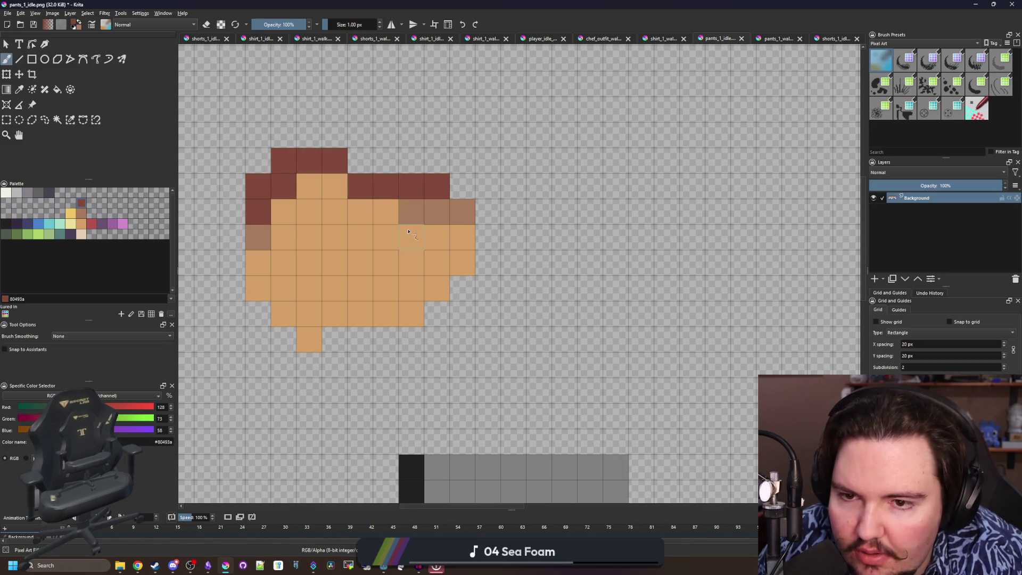
scroll(409, 232, "down", 5)
scroll(401, 233, "up", 5)
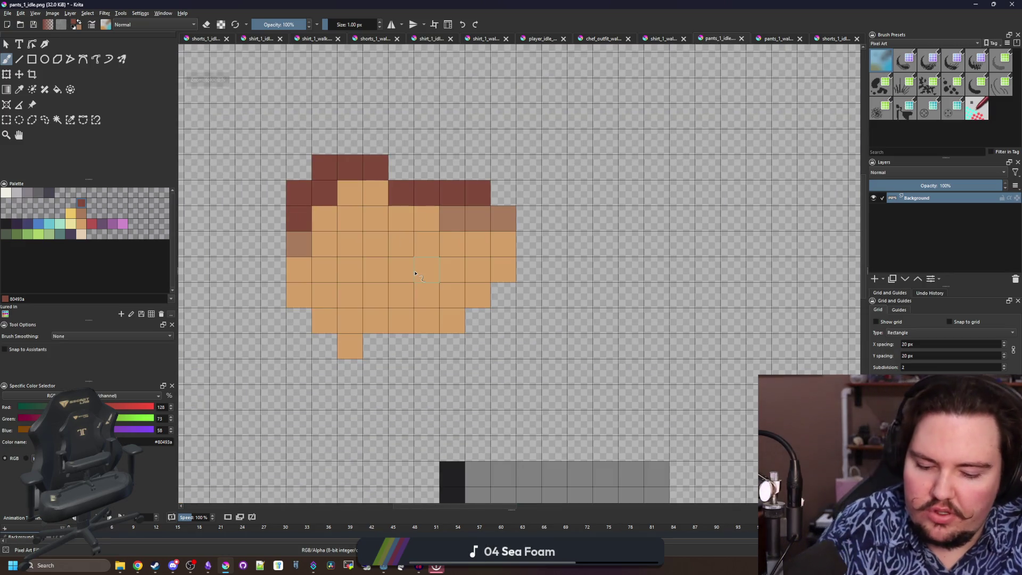
Step: Erase the whole head sketch with an 8 px eraser
key("e")
key("bracketright")
key("bracketright")
key("bracketright")
left_click_drag(421, 266, 334, 197)
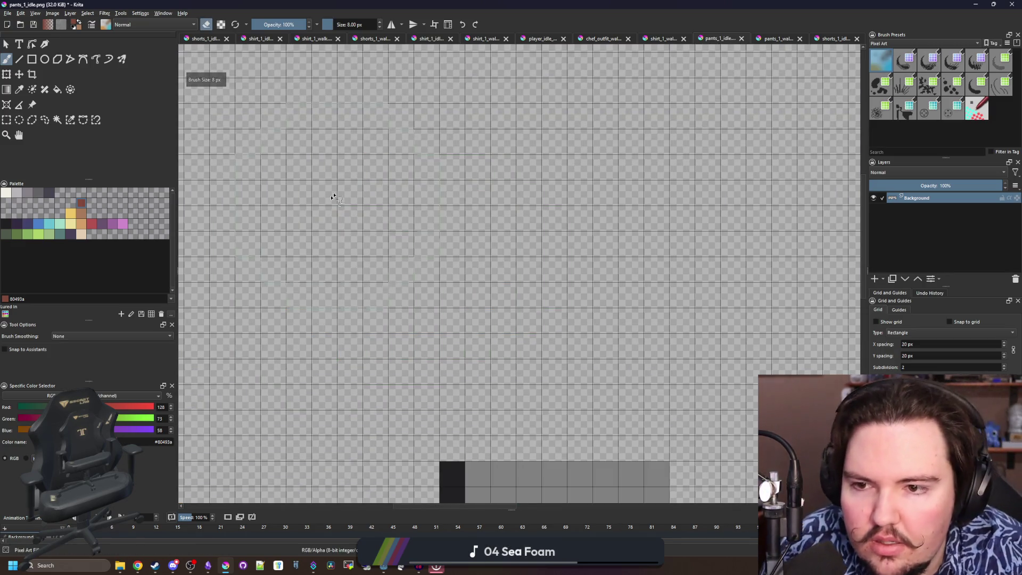
scroll(333, 197, "down", 5)
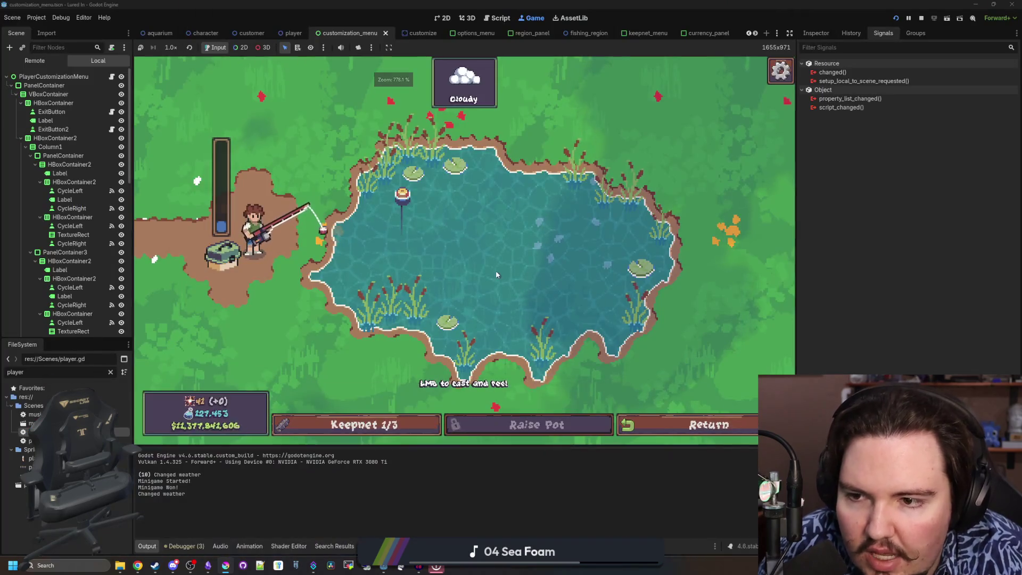
Step: Travel back from the pond to the shop and zoom the game view
left_click(696, 424)
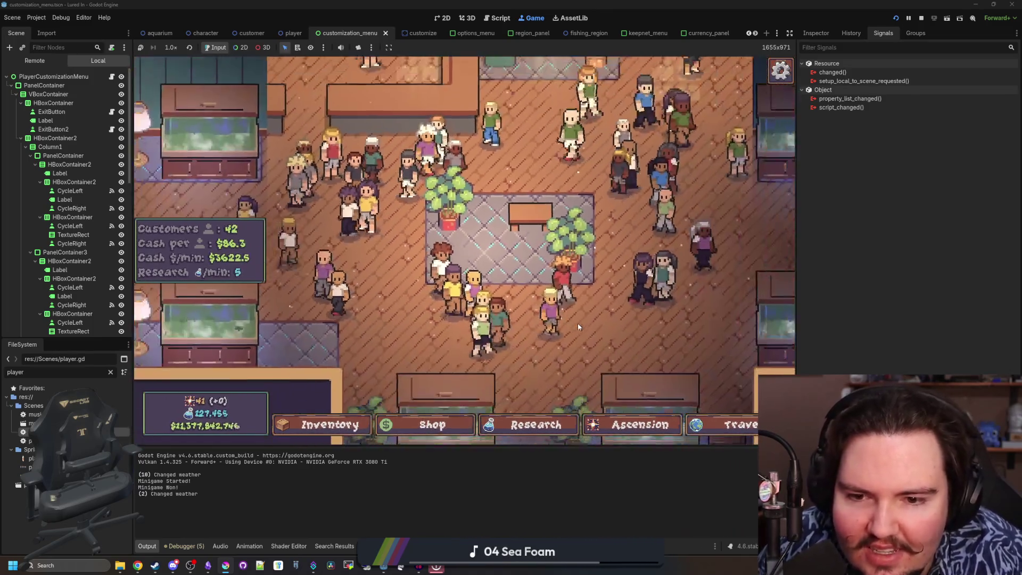
scroll(577, 324, "down", 2)
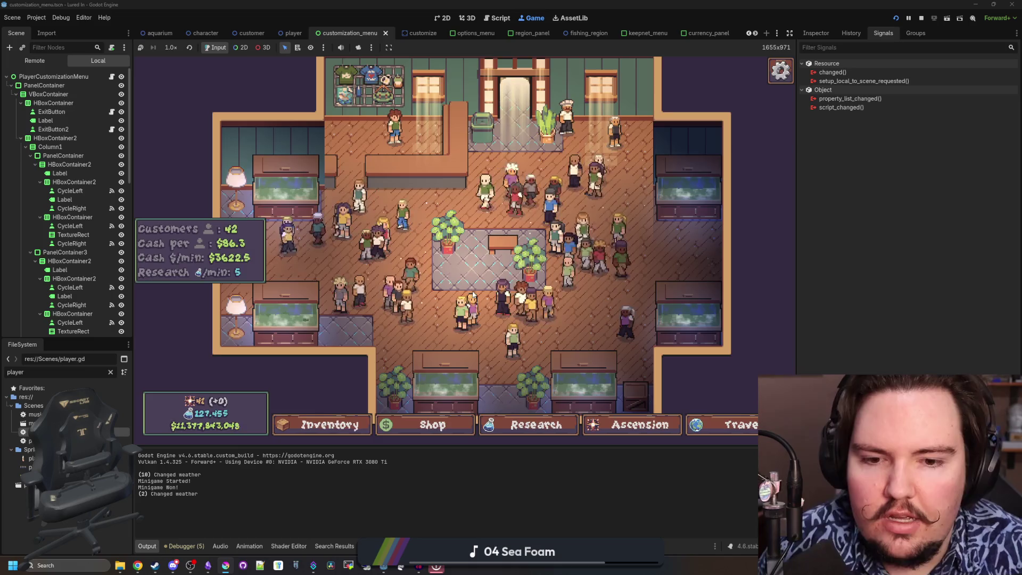
scroll(445, 291, "up", 2)
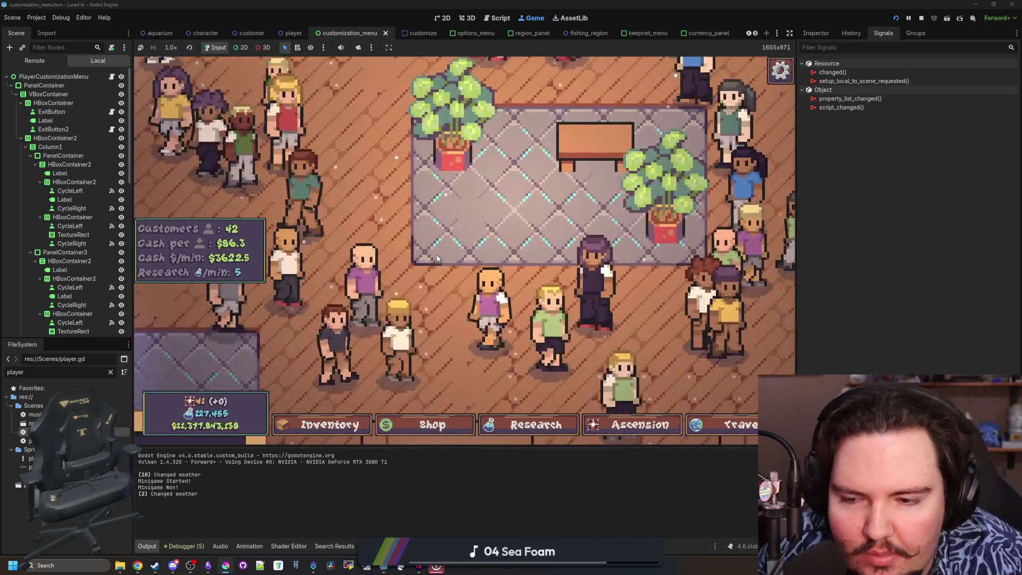
Step: Switch to the browser showing the Trousers and shorts Wikipedia category and maximize it
scroll(437, 256, "up", 1)
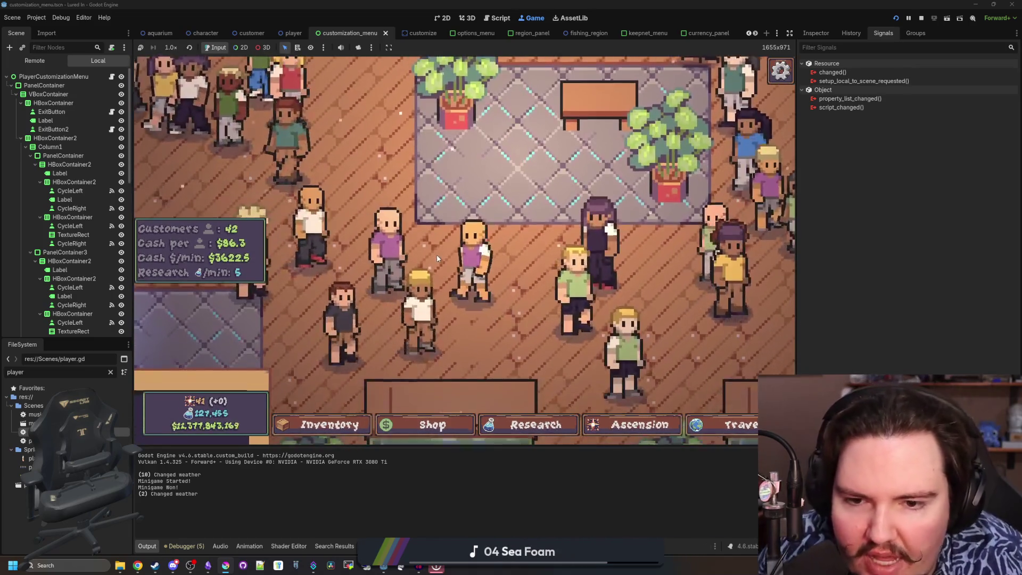
scroll(462, 312, "down", 3)
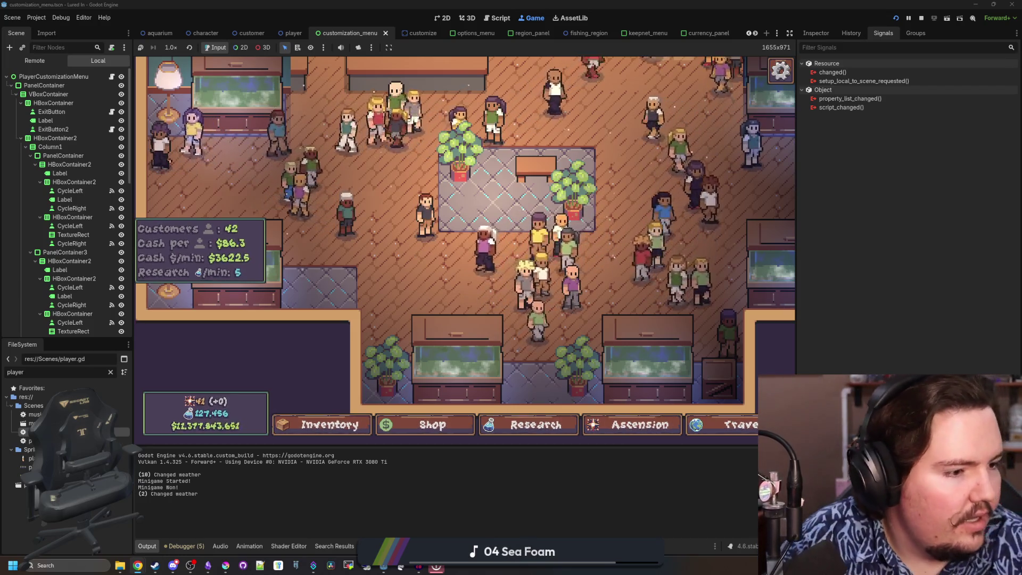
key("alt+Tab")
key("super+Up")
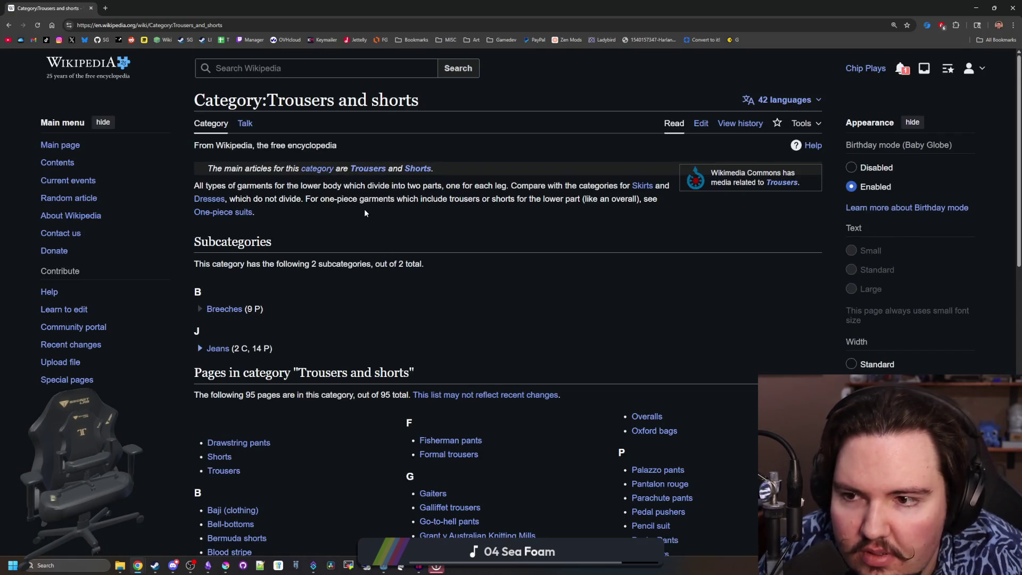
Step: Go back to the types of pants results, glance at the Enchanted Learning tab, and return to Google
scroll(365, 213, "down", 12)
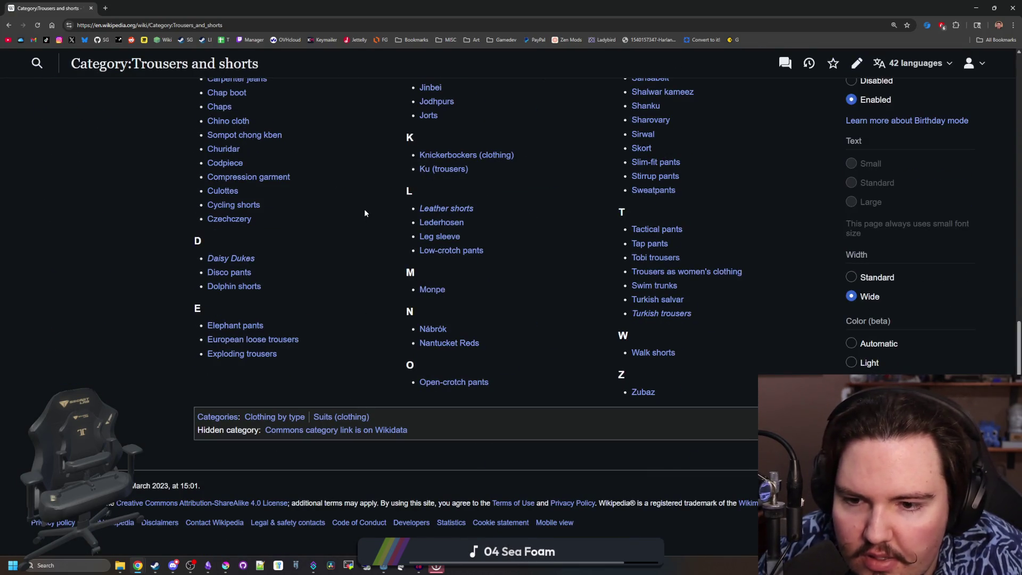
key("alt+Left")
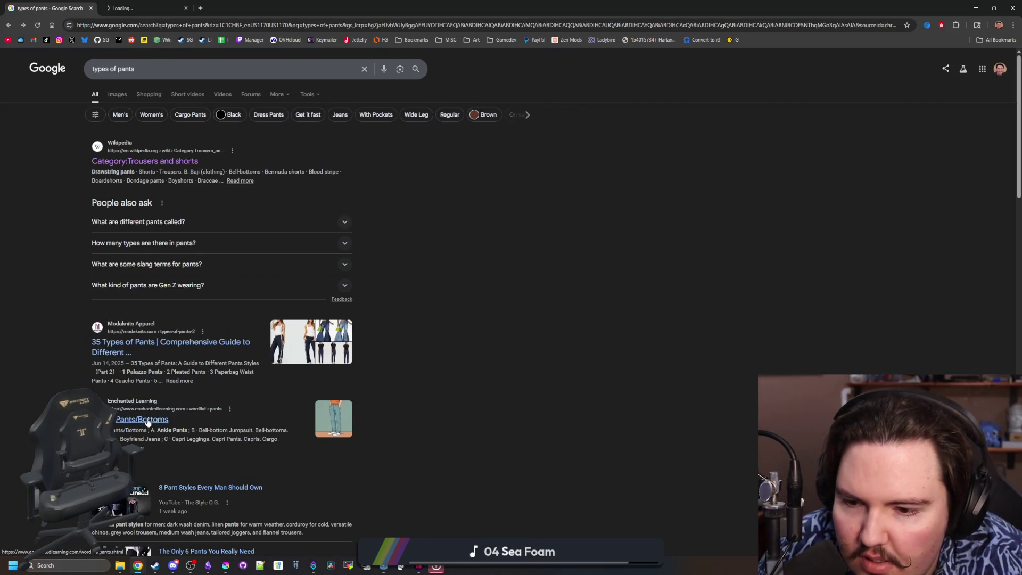
key("ctrl+Tab")
scroll(277, 288, "down", 6)
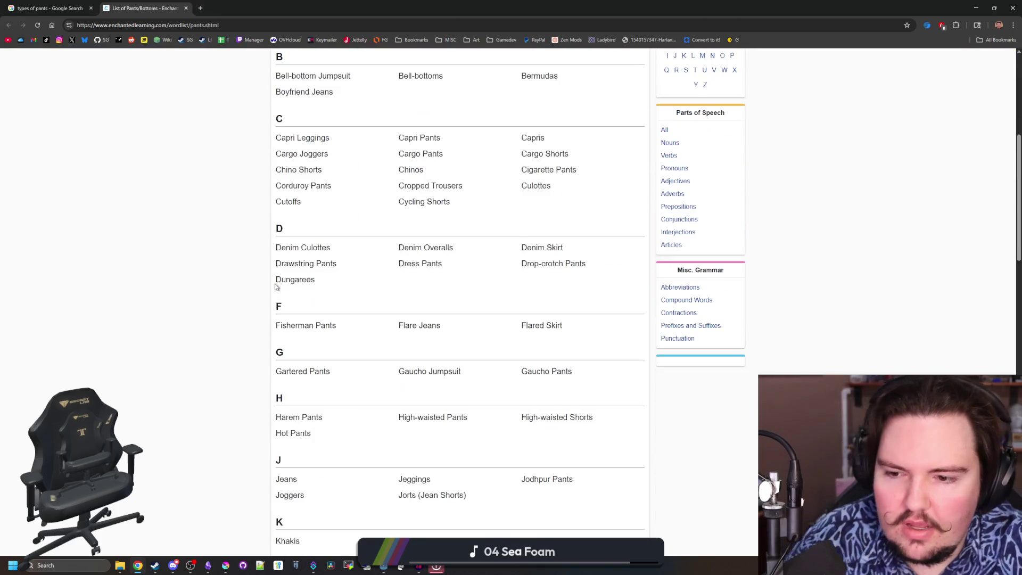
scroll(277, 287, "up", 10)
left_click(49, 8)
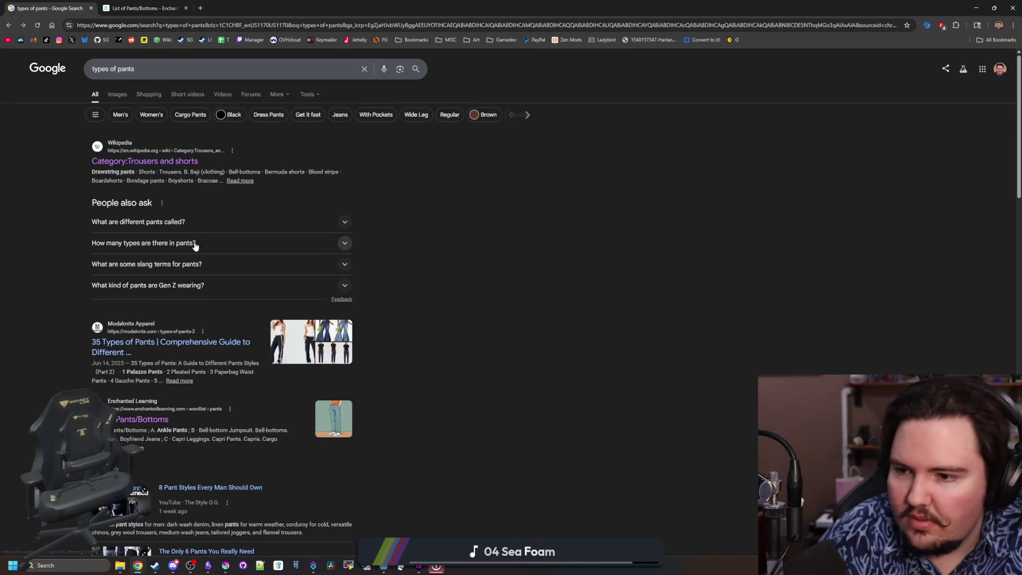
scroll(200, 350, "down", 8)
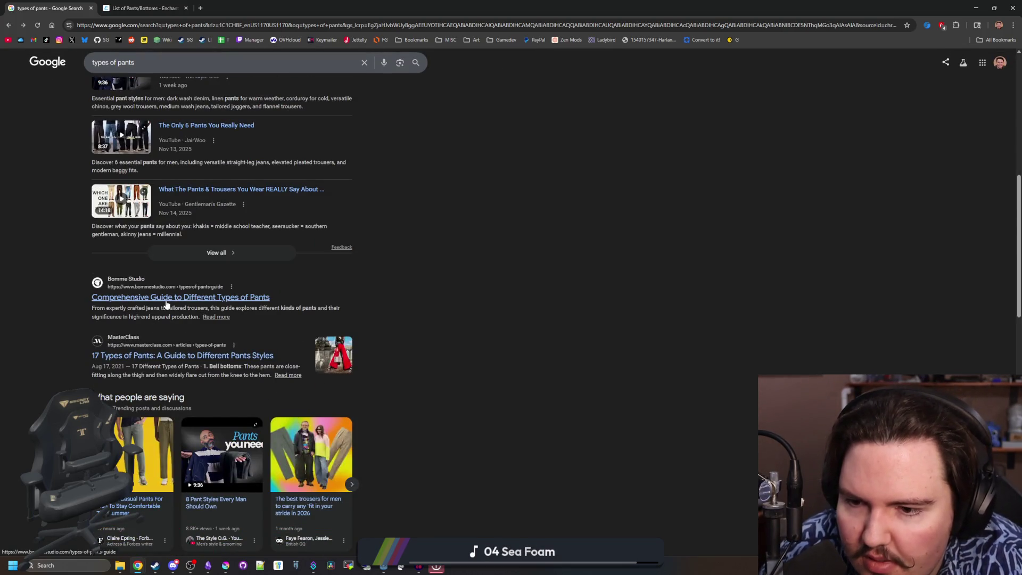
scroll(162, 307, "up", 8)
Step: Search 'types of pants images' and preview the 35 Types of Pants chart
left_click(173, 69)
type("images")
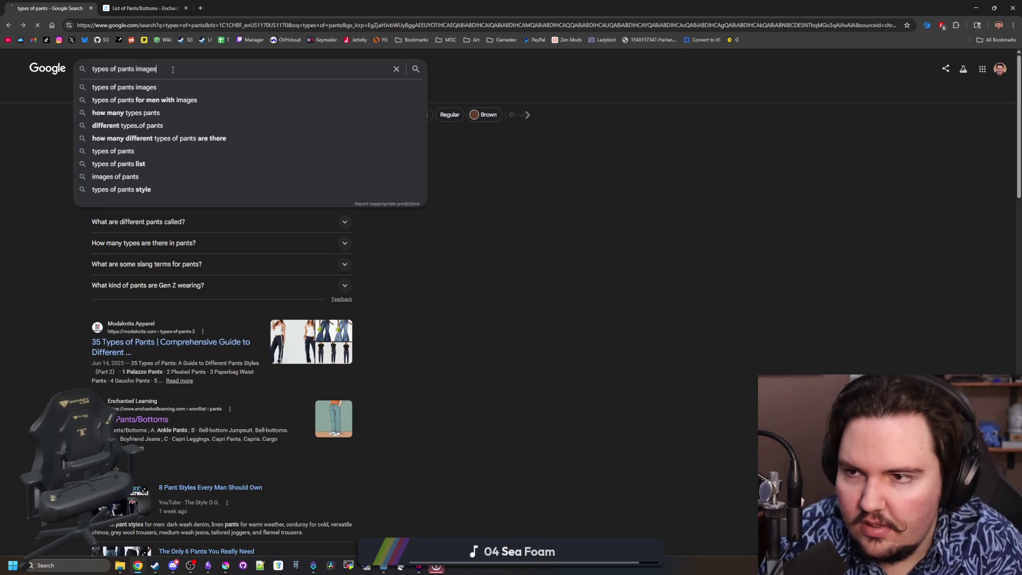
key("Return")
left_click(260, 157)
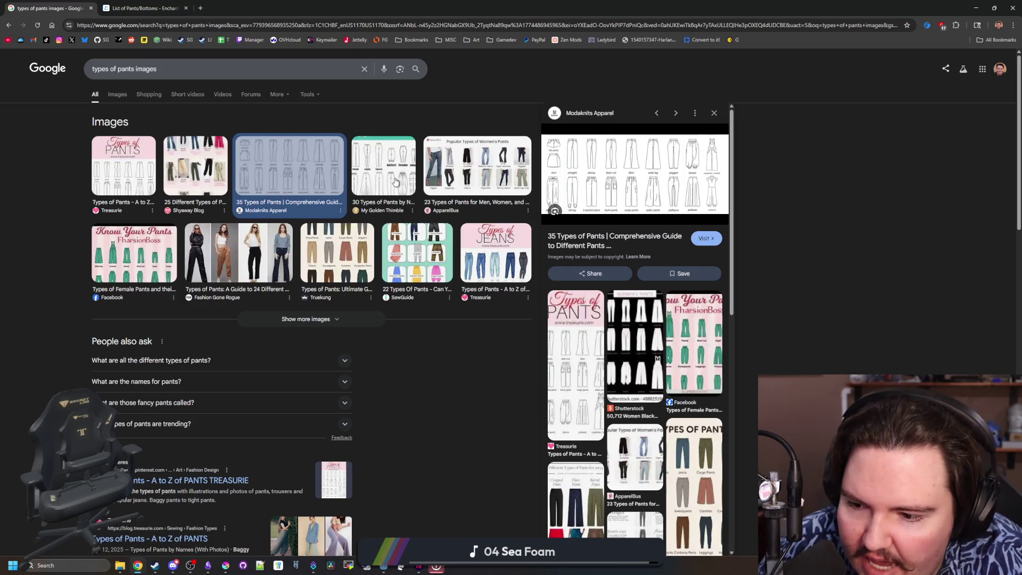
Step: Compare the Truekung, Know Your Pants and 30 Types of Pants charts, then revisit 35 Types
left_click(327, 251)
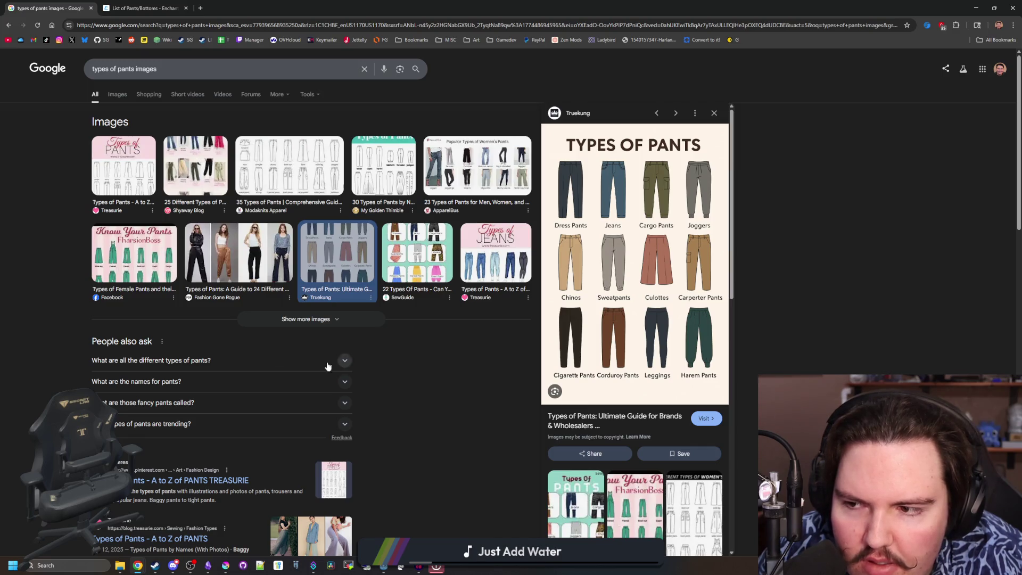
left_click(120, 281)
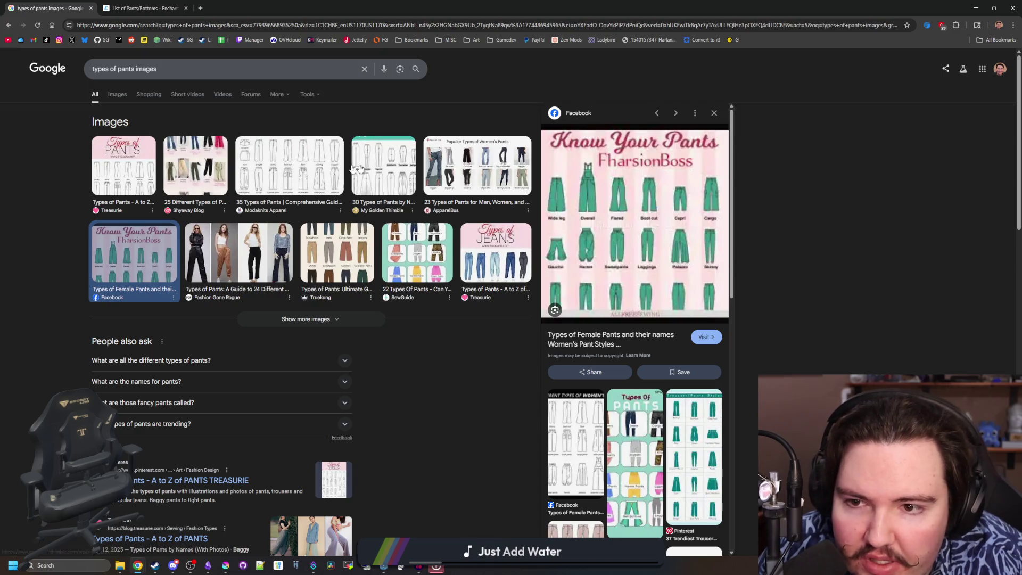
left_click(388, 172)
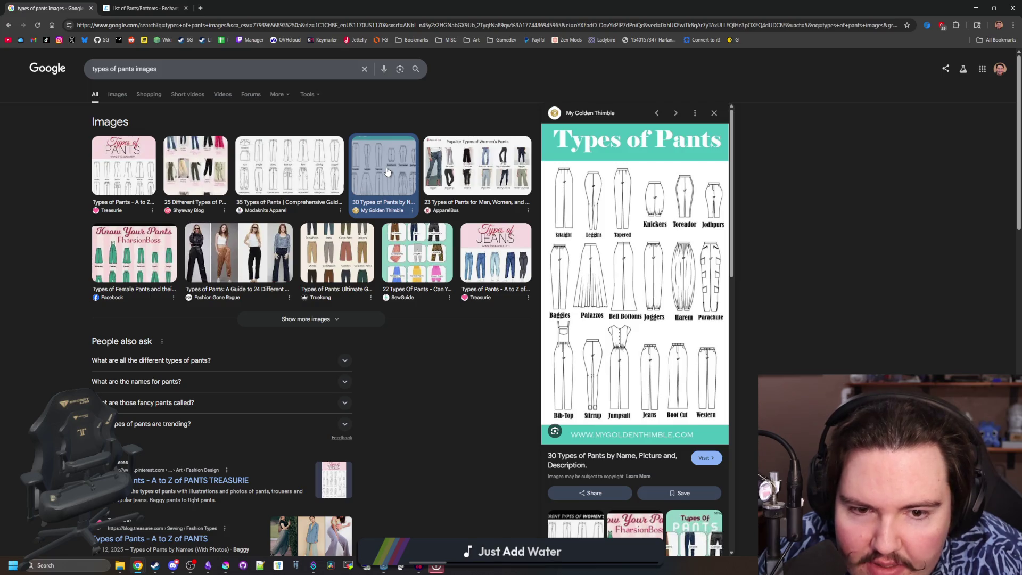
left_click(291, 174)
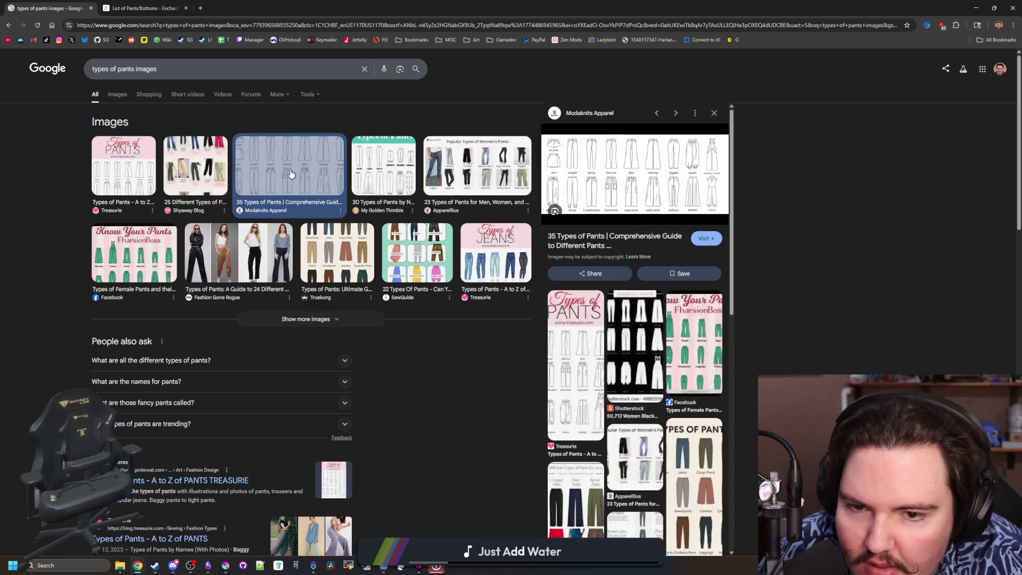
Step: Restore the Chrome window to a smaller size and minimize it to reveal Godot
scroll(291, 174, "down", 15)
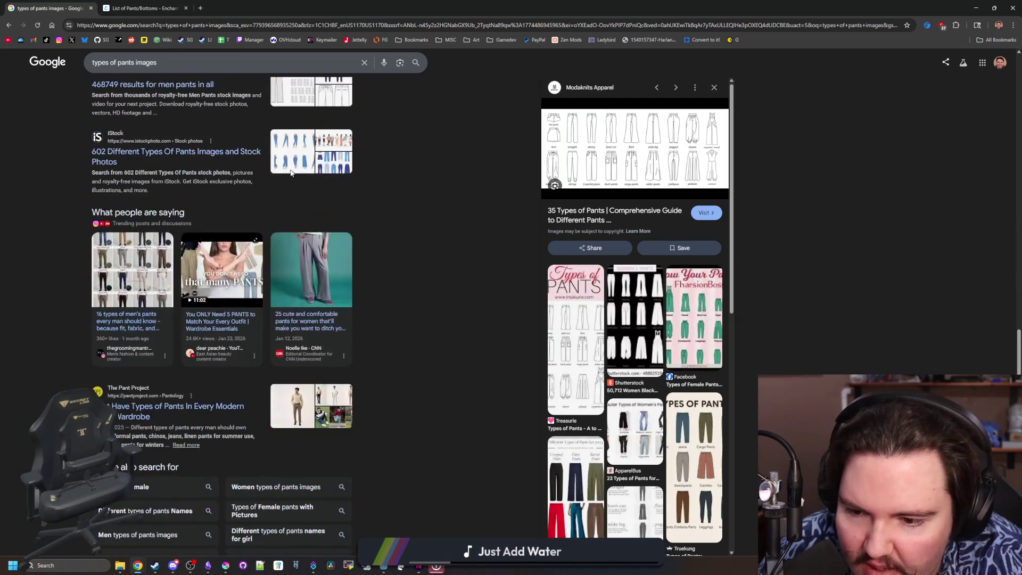
scroll(389, 198, "up", 15)
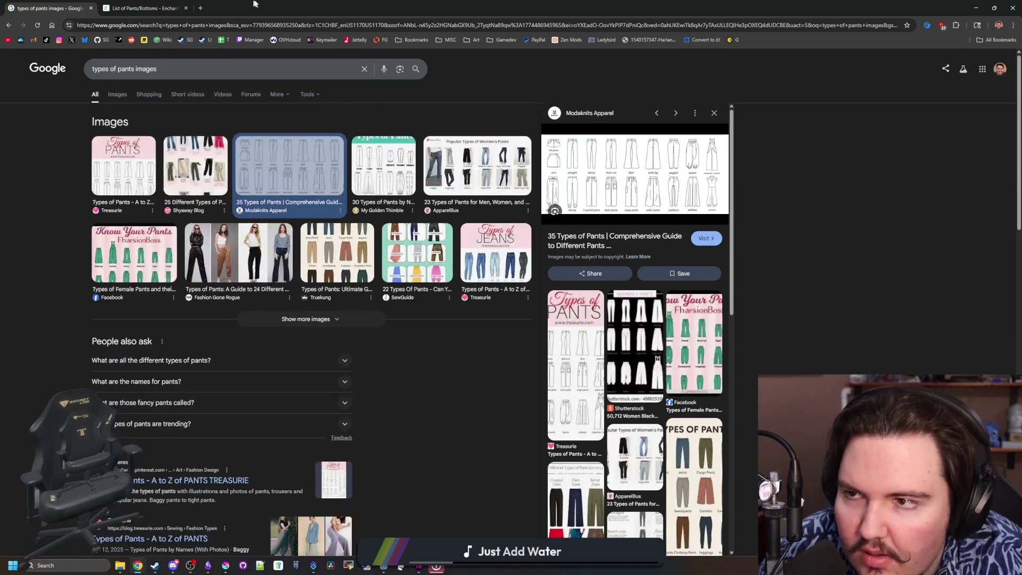
left_click_drag(362, 8, 401, 307)
key("super+Down")
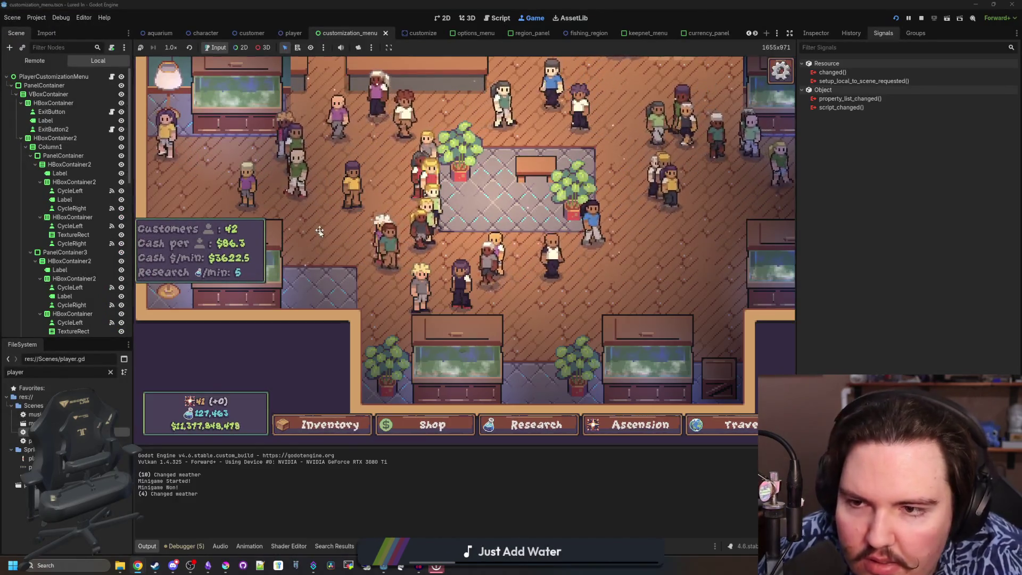
Step: Zoom and pan the game camera around the shop with WASD
scroll(399, 298, "up", 2)
scroll(400, 299, "down", 2)
scroll(472, 308, "up", 2)
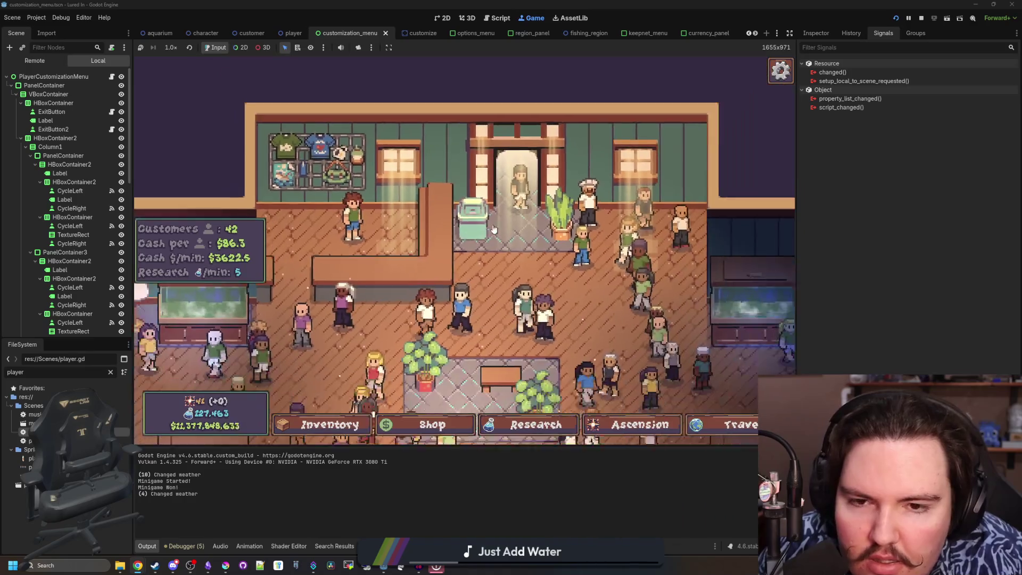
scroll(493, 224, "down", 2)
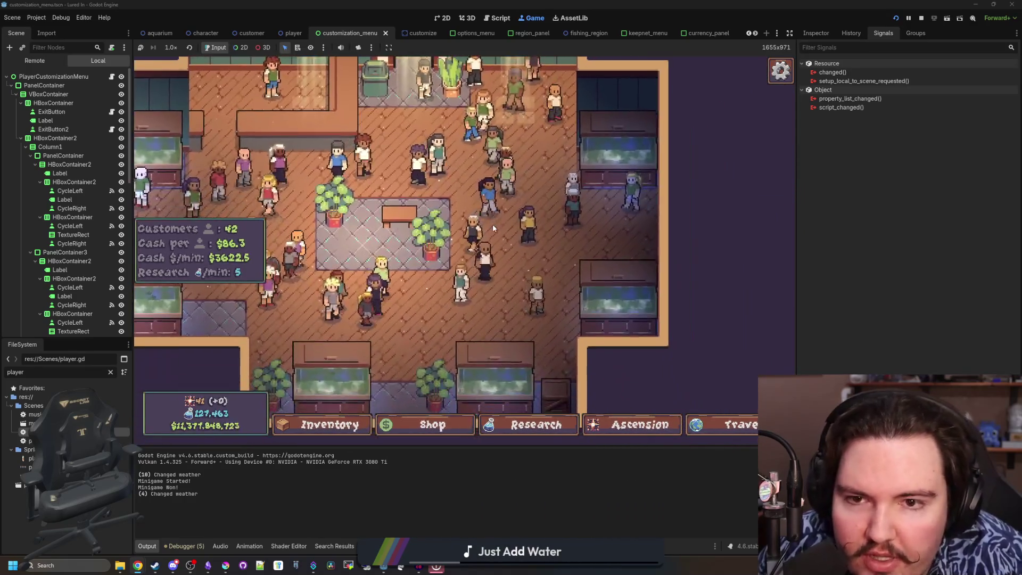
scroll(493, 224, "up", 2)
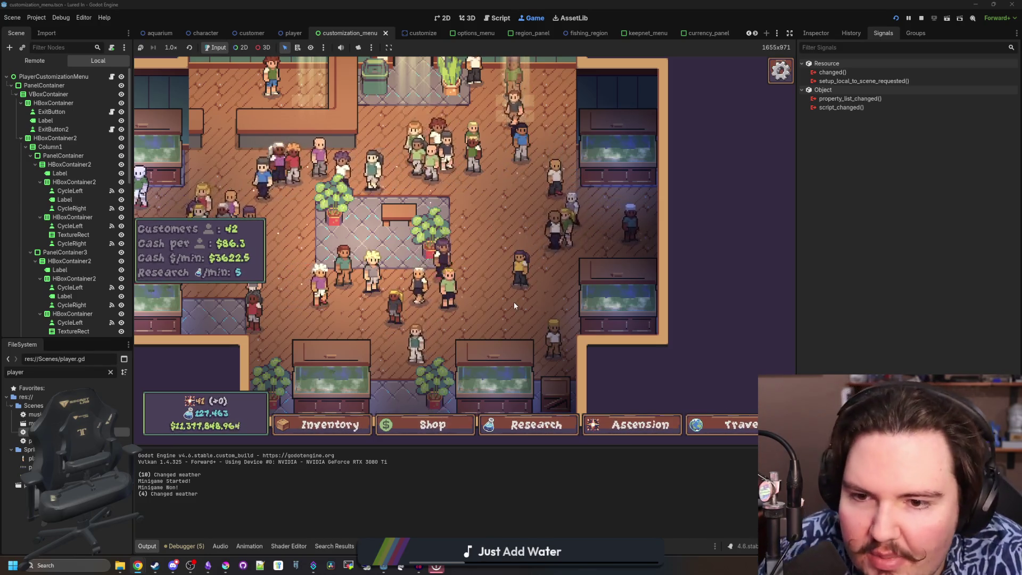
key("a")
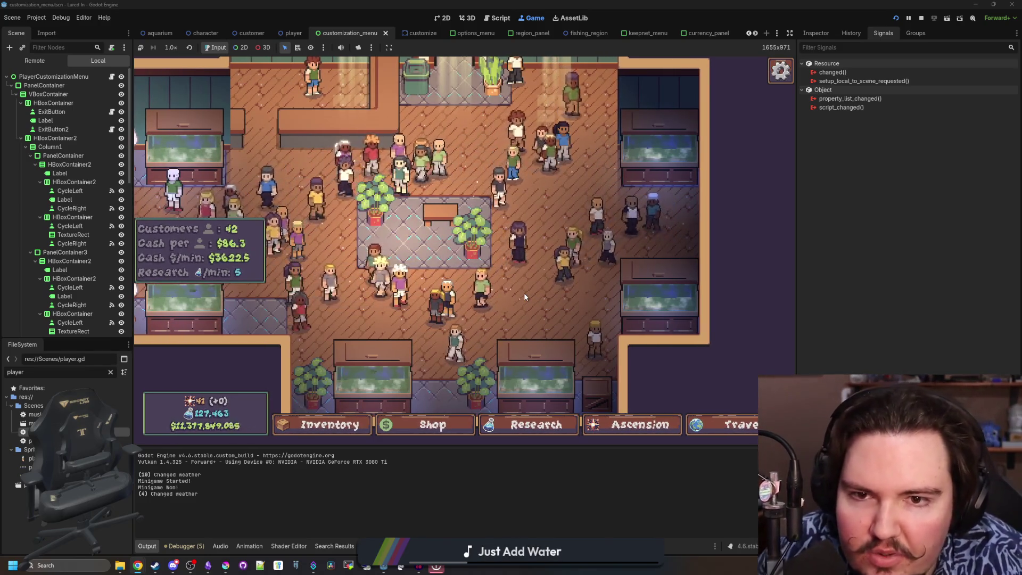
key("d")
key("s")
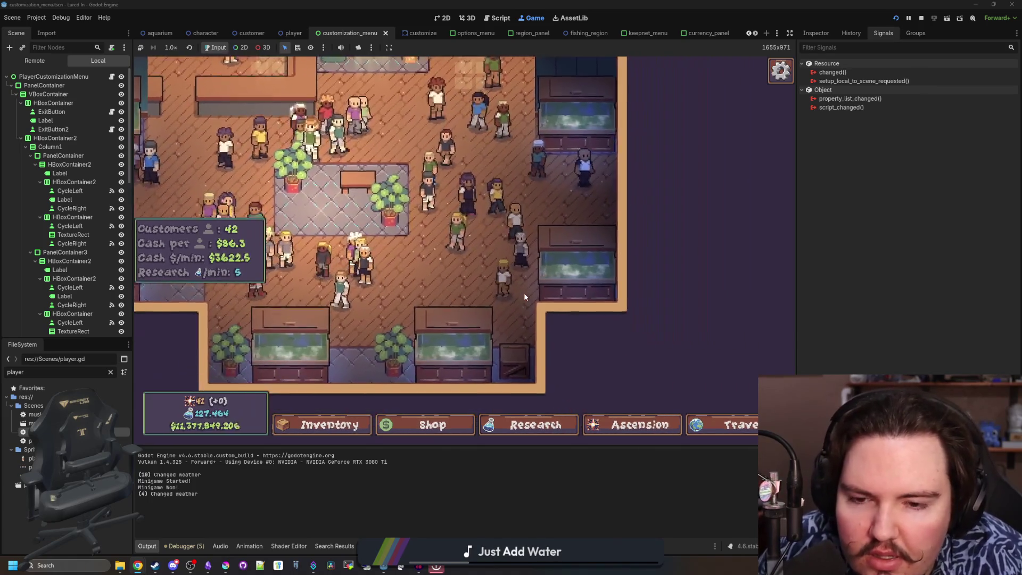
key("a")
key("w")
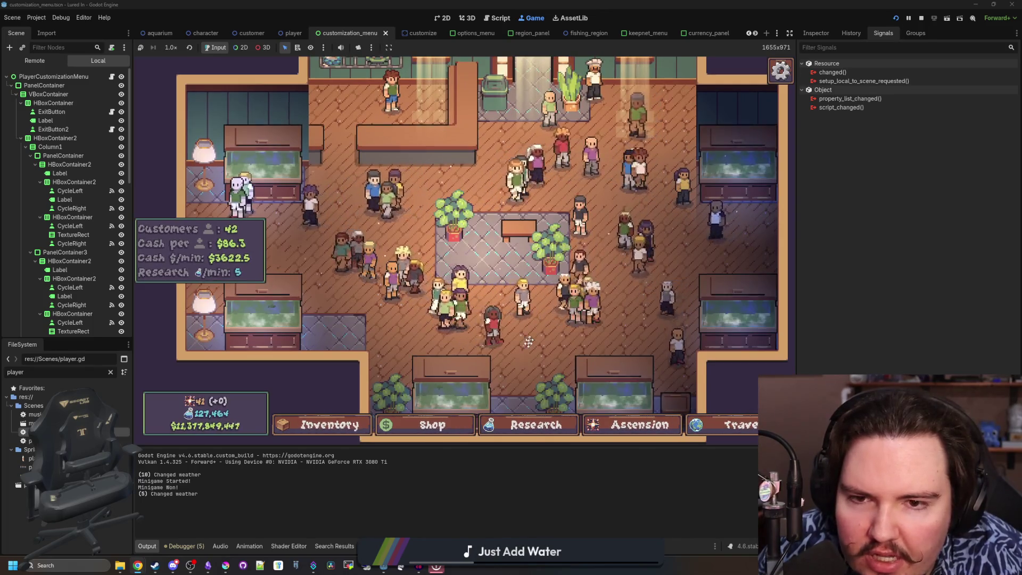
key("w")
key("d")
key("w")
key("d")
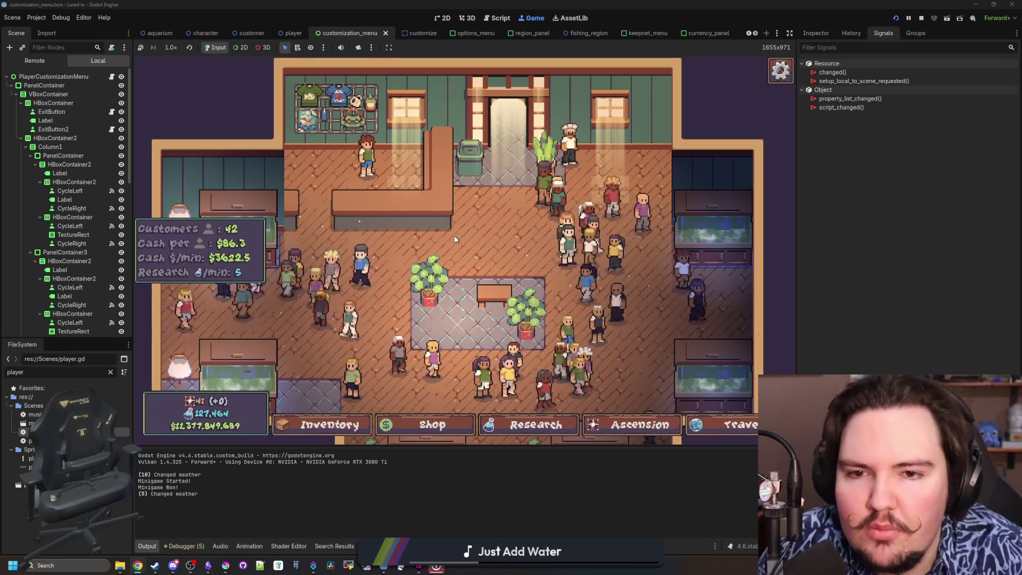
key("a")
Step: Zoom in and out on the shop until the Chef's Offer for a Minnow at $3,641 appears
scroll(479, 234, "up", 3)
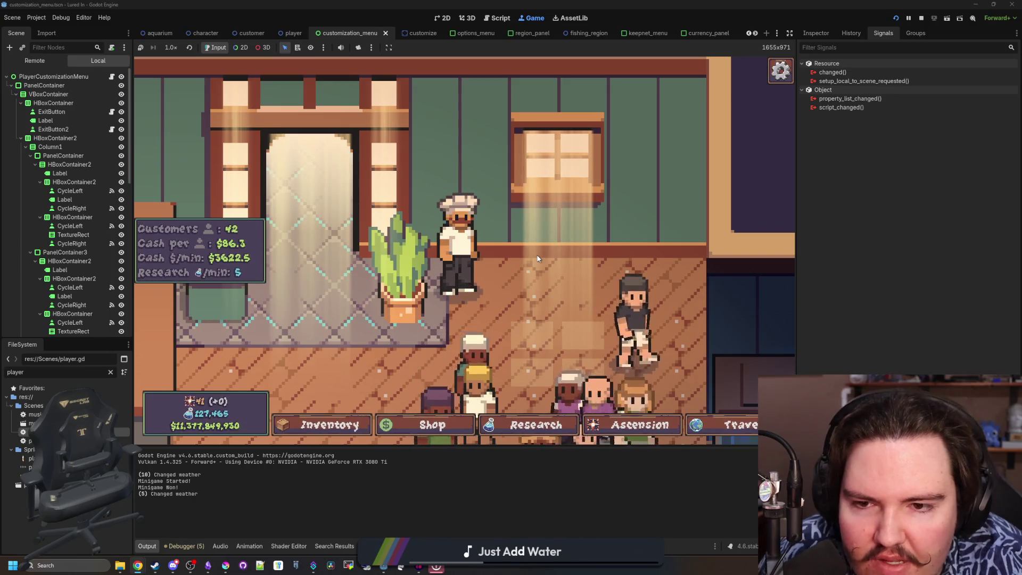
scroll(530, 257, "down", 2)
scroll(530, 257, "down", 2)
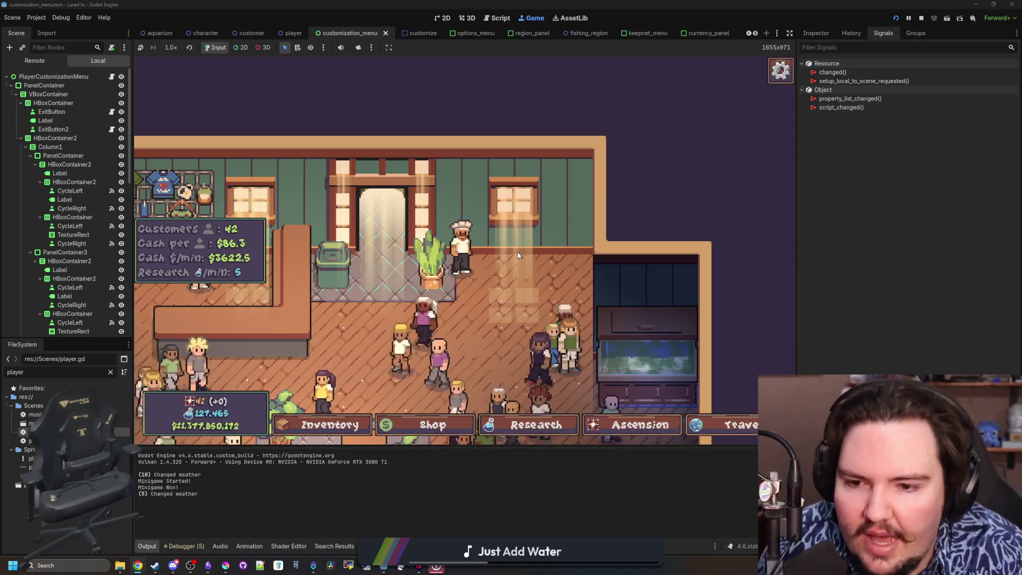
scroll(518, 255, "up", 2)
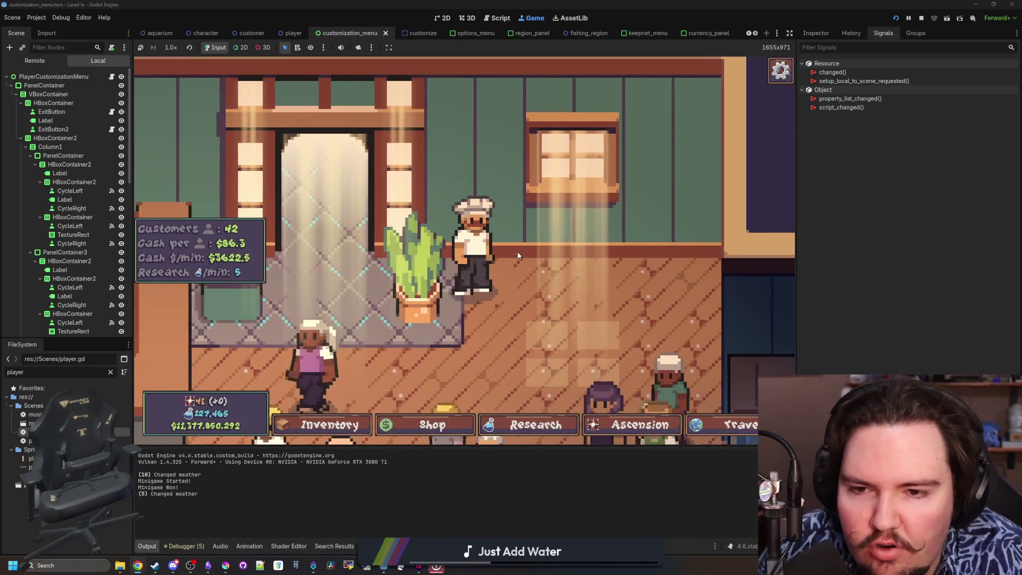
scroll(506, 264, "down", 2)
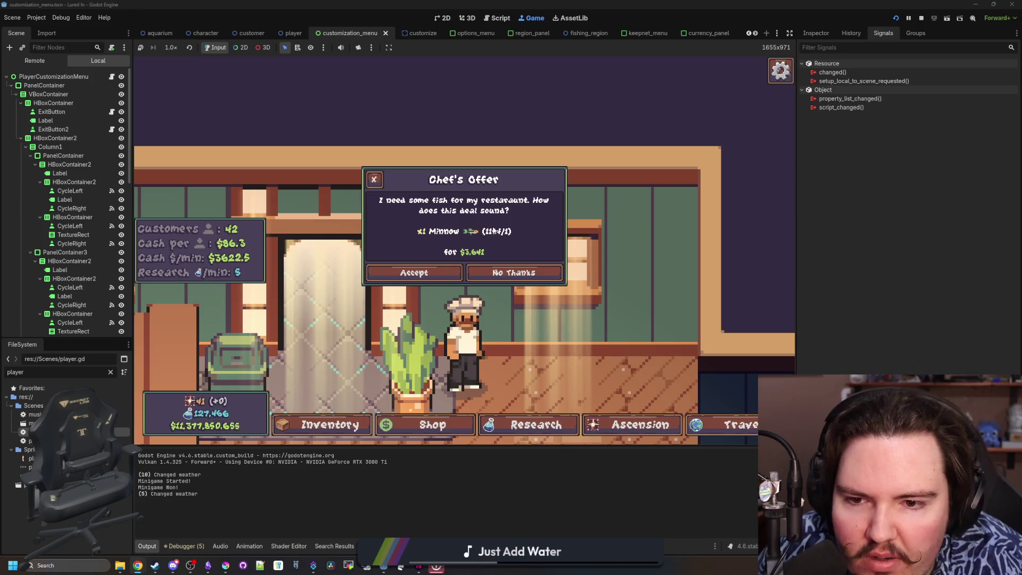
Step: Accept the chef's $3,641 minnow offer, then give the player brown pants and a dark navy shirt
left_click(442, 271)
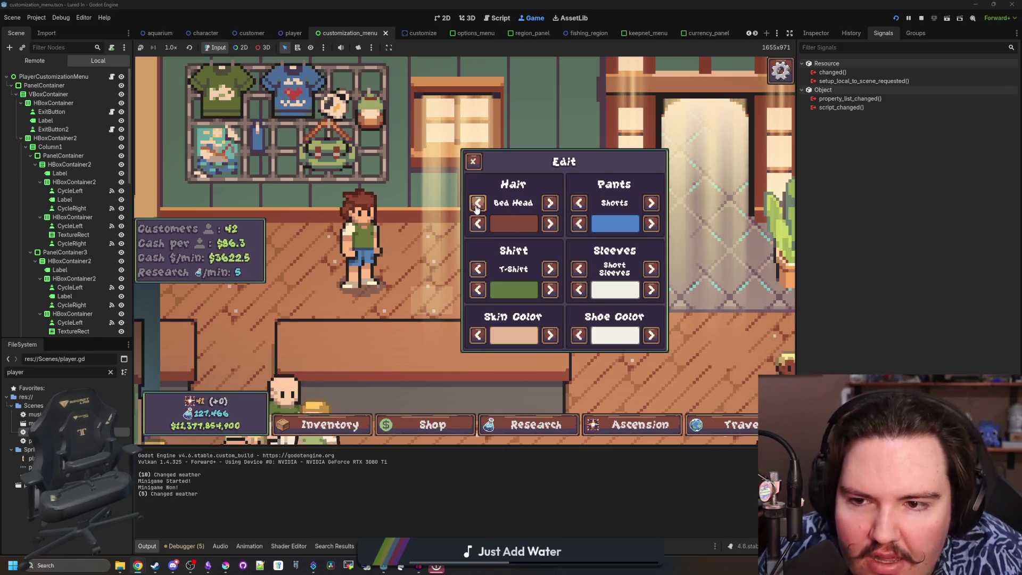
left_click(474, 163)
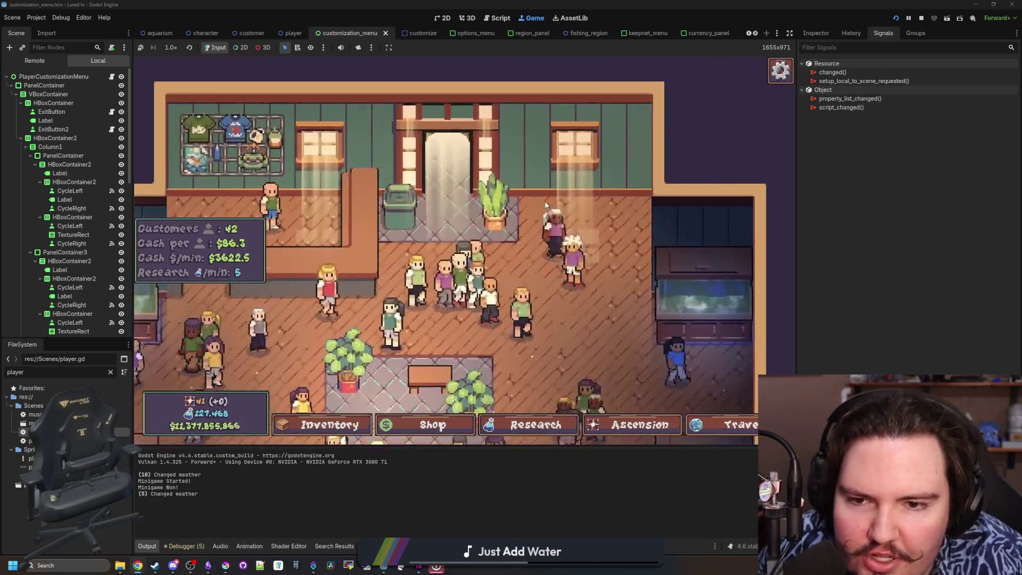
left_click(494, 254)
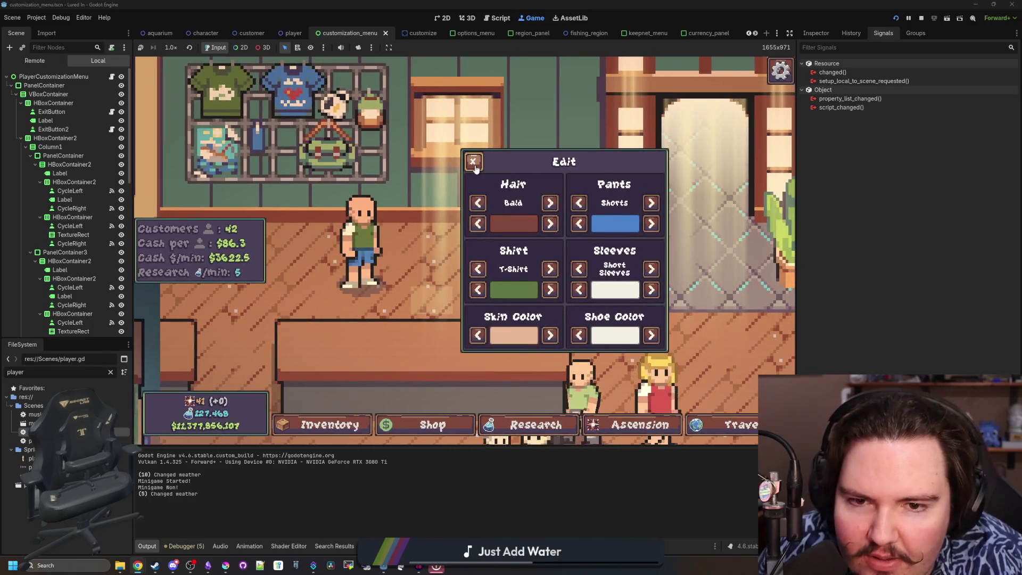
left_click(651, 291)
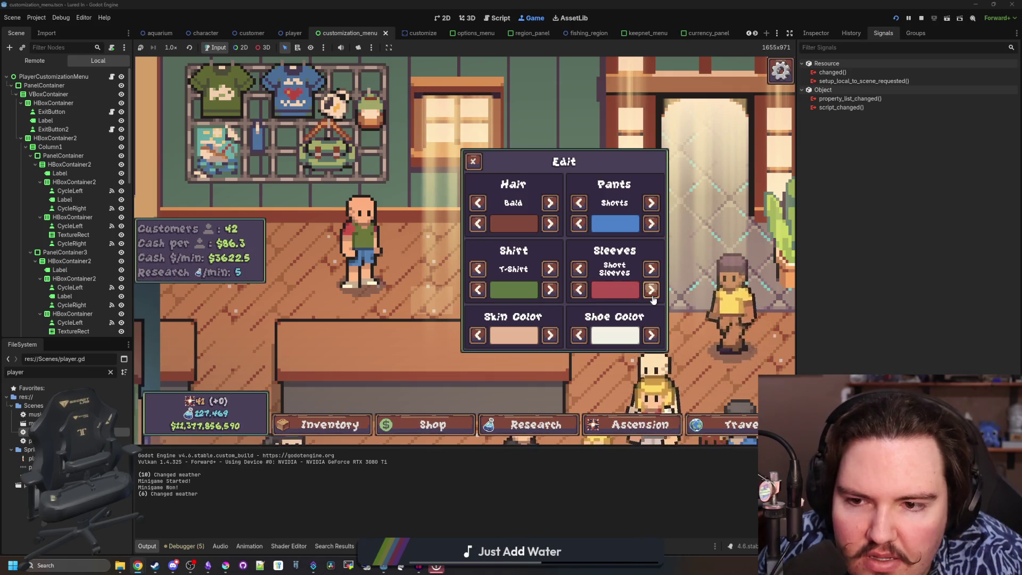
left_click(652, 290)
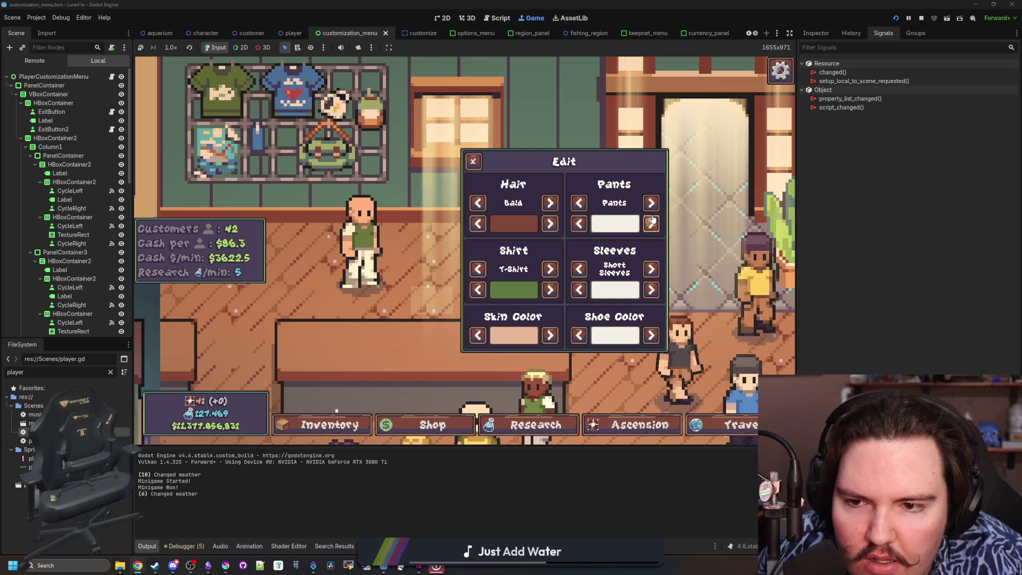
left_click(580, 222)
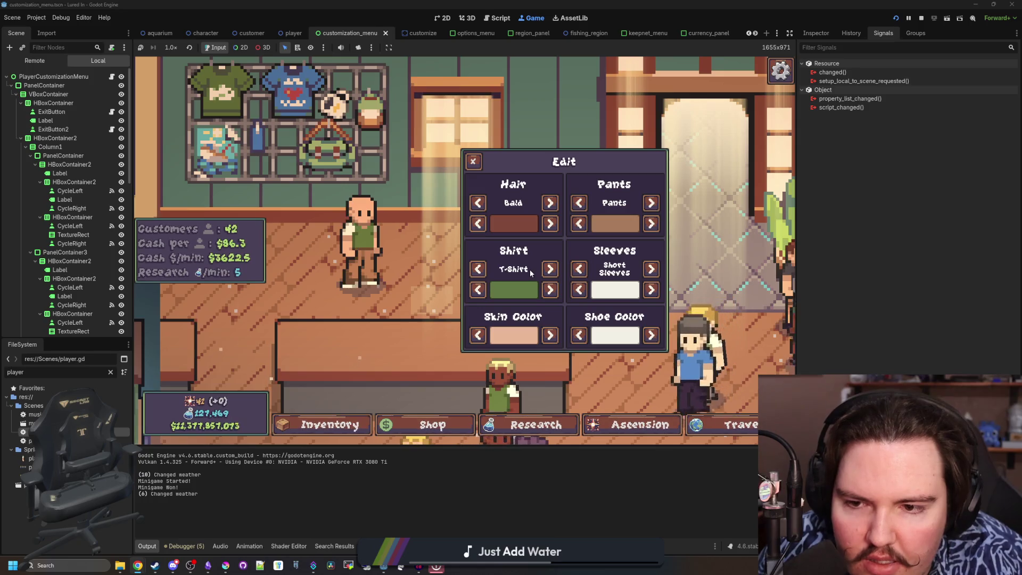
left_click(551, 290)
left_click(551, 290)
left_click(478, 289)
left_click(478, 290)
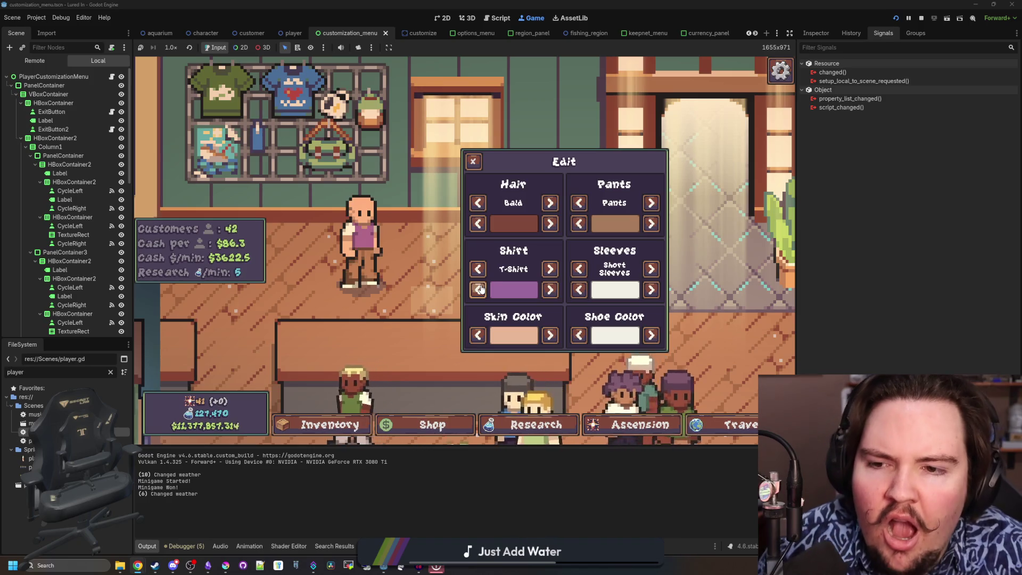
left_click(549, 290)
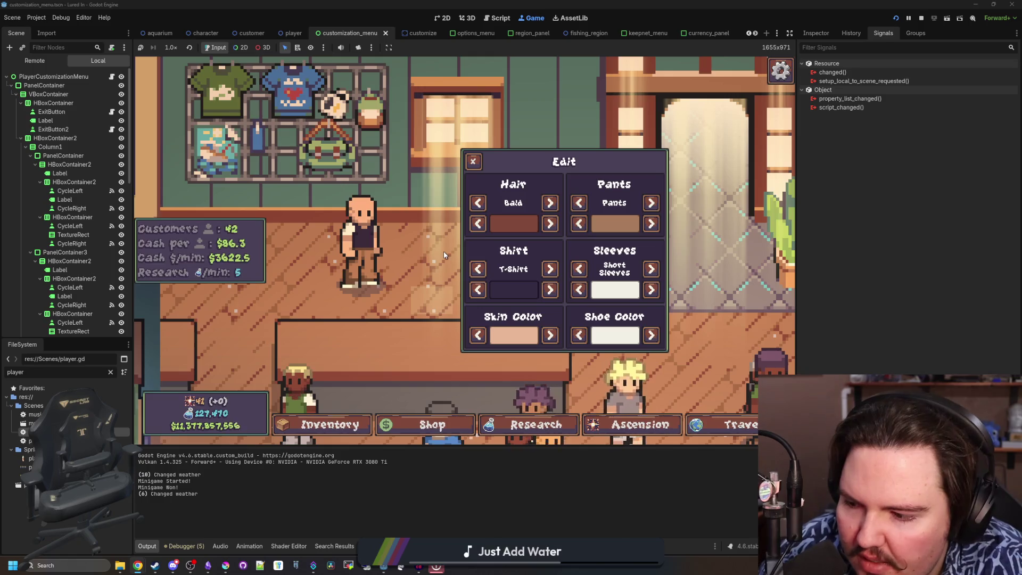
left_click(473, 161)
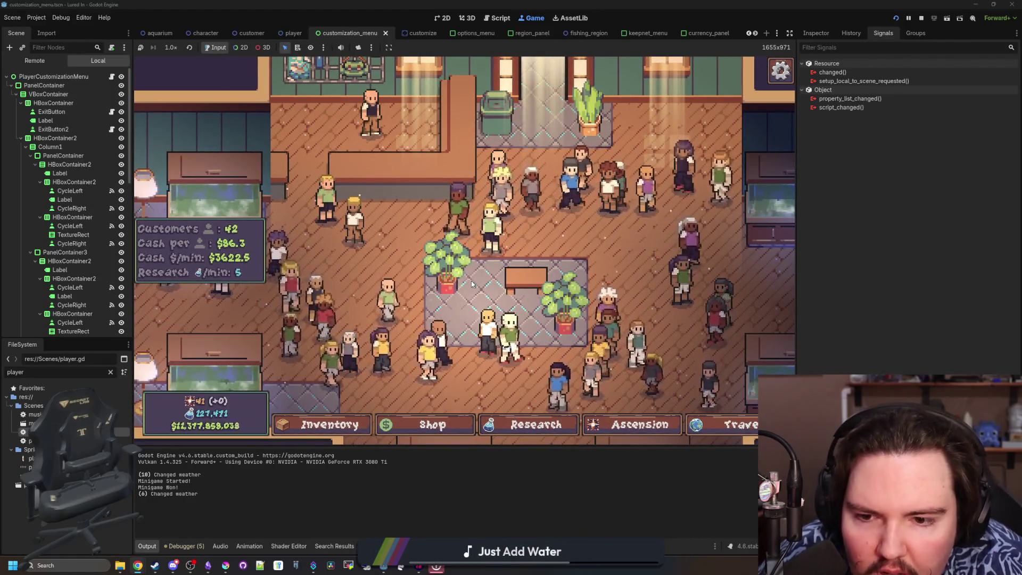
Step: Reopen the player's Edit panel listing Bald hair, T-Shirt, Pants and Short Sleeves
left_click(459, 301)
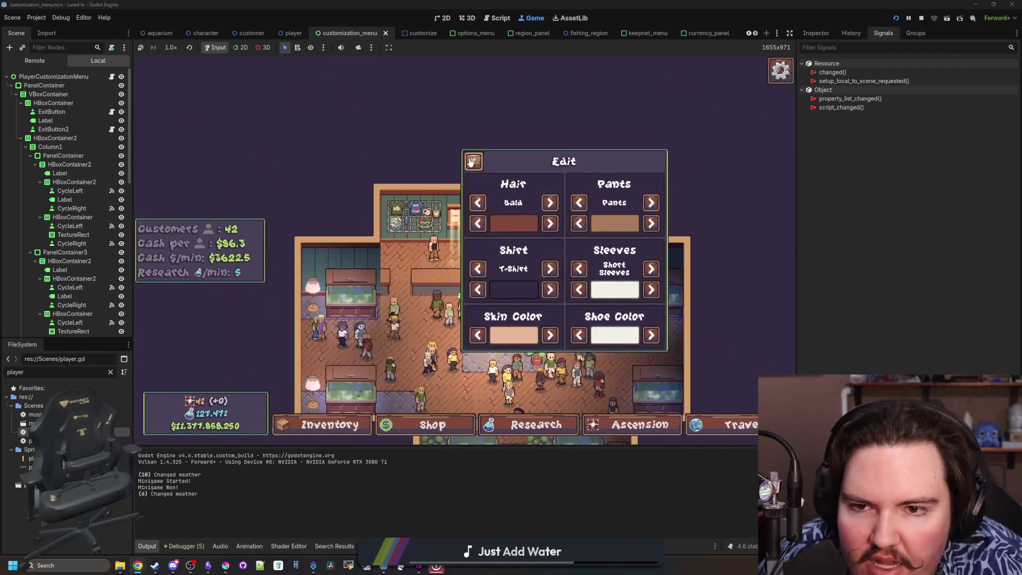
left_click(472, 162)
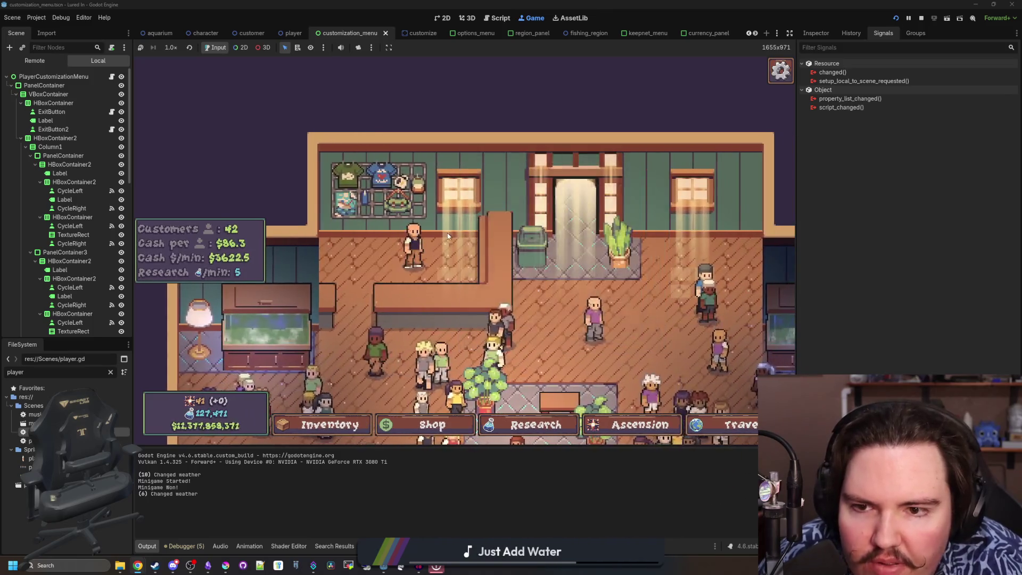
left_click(448, 236)
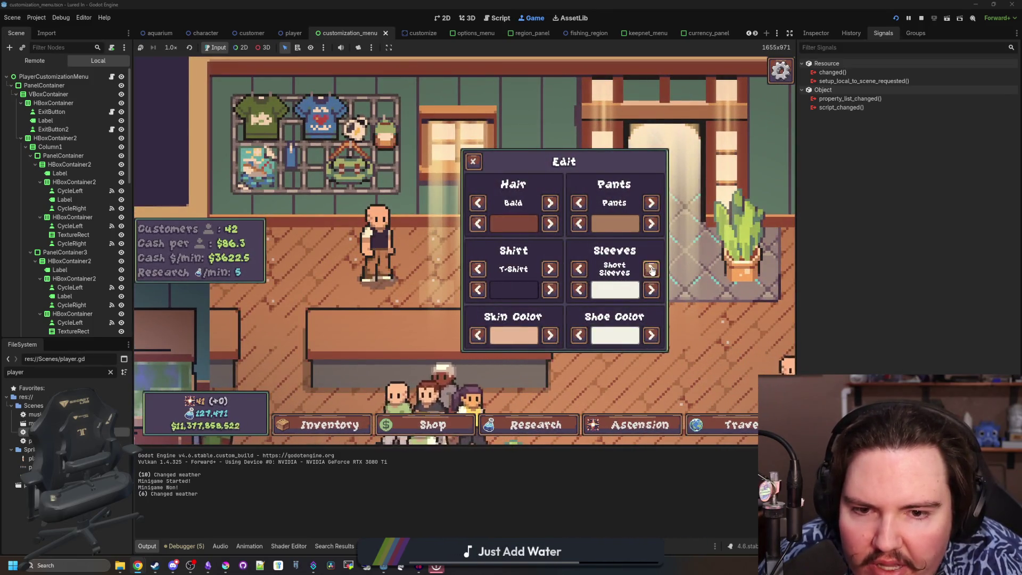
Step: Change the hair from Bald through Buzz Cut to Mohawk and cycle the sleeves to blue
left_click(548, 203)
left_click(549, 203)
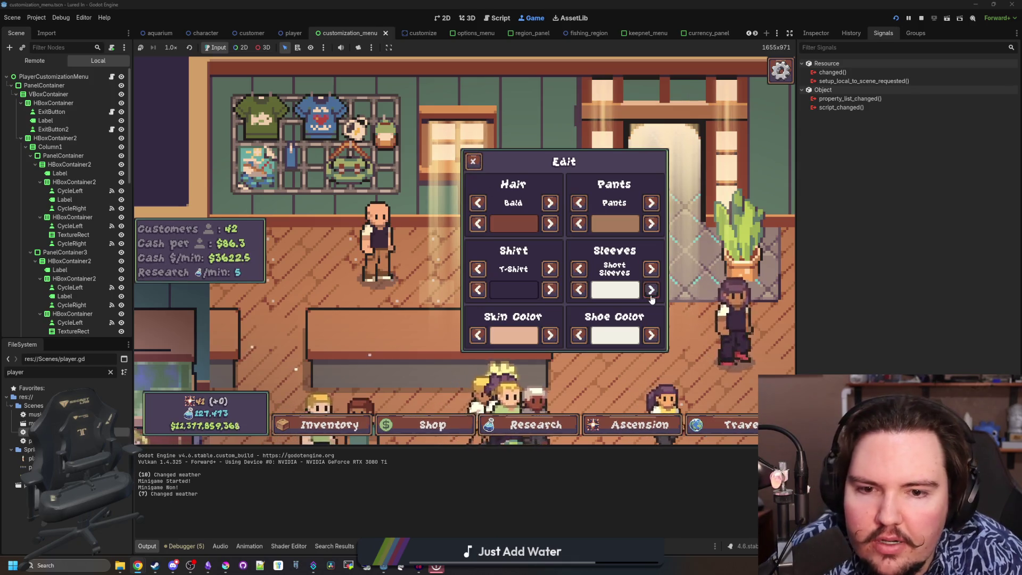
left_click(652, 291)
left_click(651, 292)
left_click(652, 291)
left_click(652, 292)
left_click(652, 291)
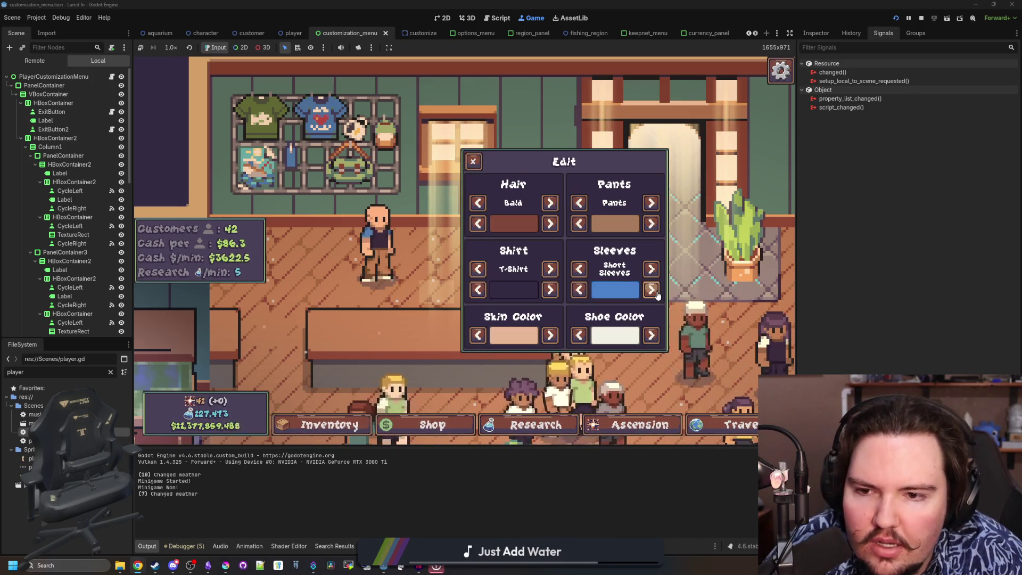
left_click(646, 291)
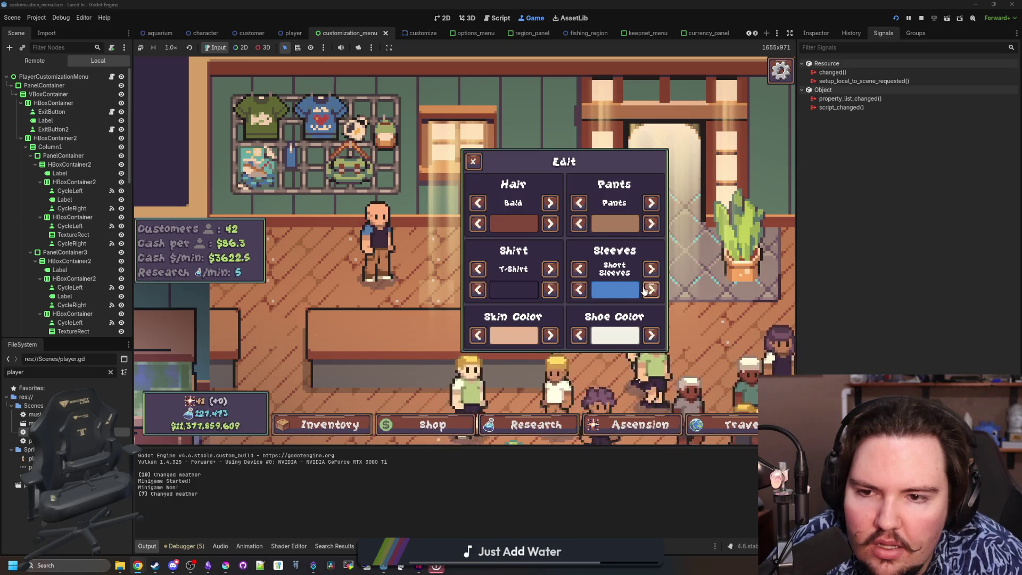
Step: Close the Edit panel, reopen it to check the look, and close it again
left_click(471, 159)
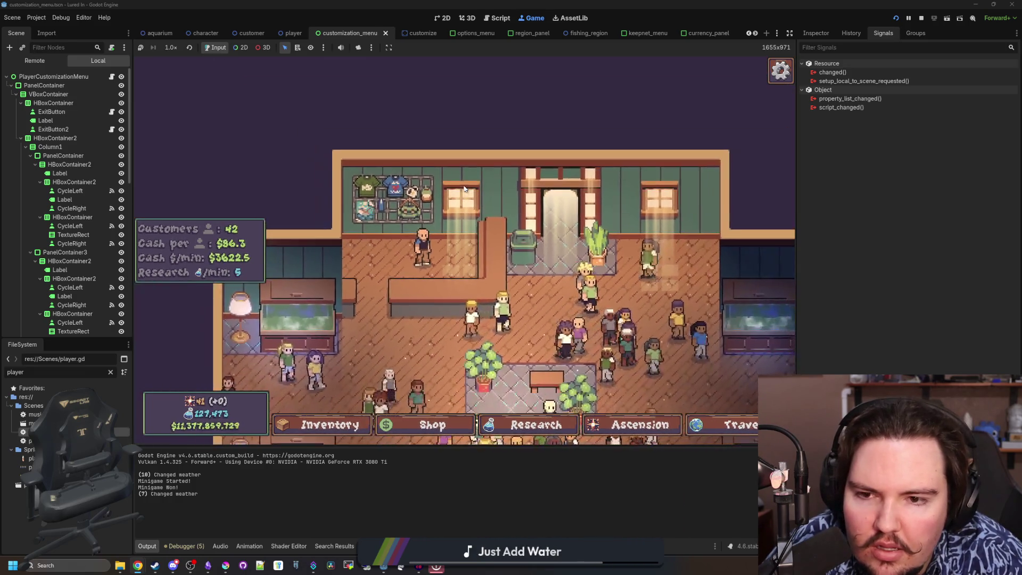
left_click(398, 214)
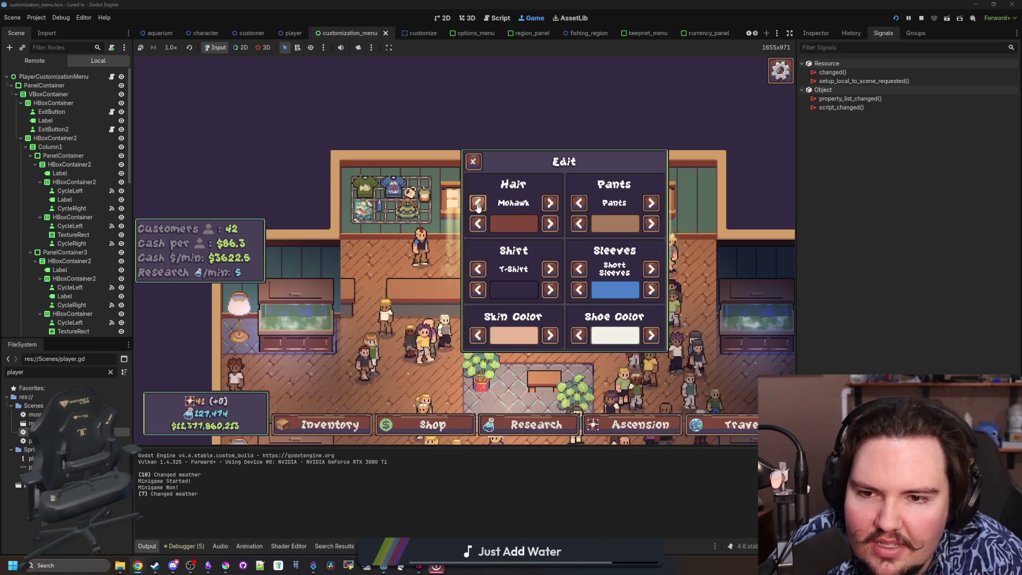
left_click(473, 161)
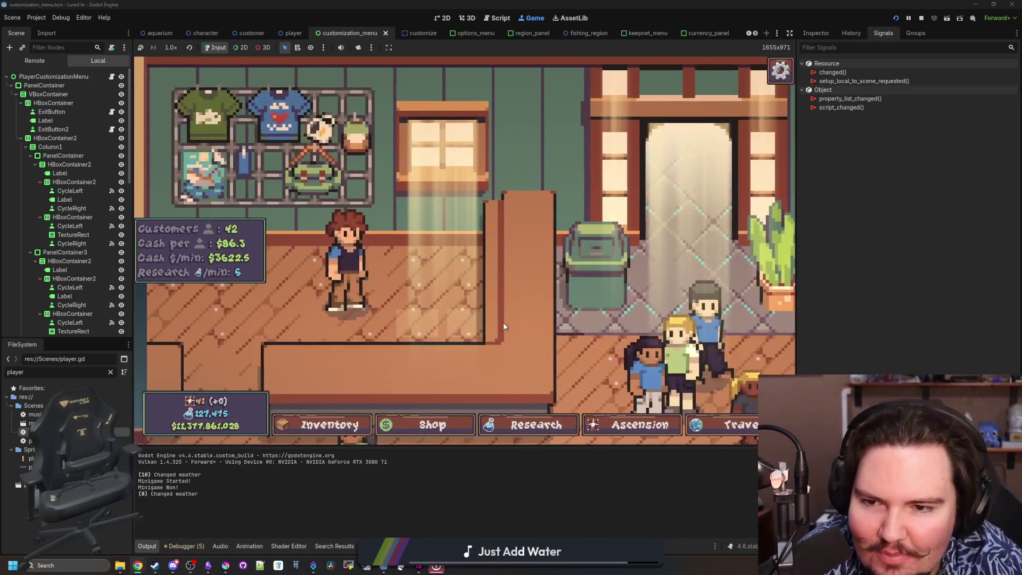
Step: Zoom around the shop floor and pan the view to the player behind the counter
scroll(504, 326, "down", 5)
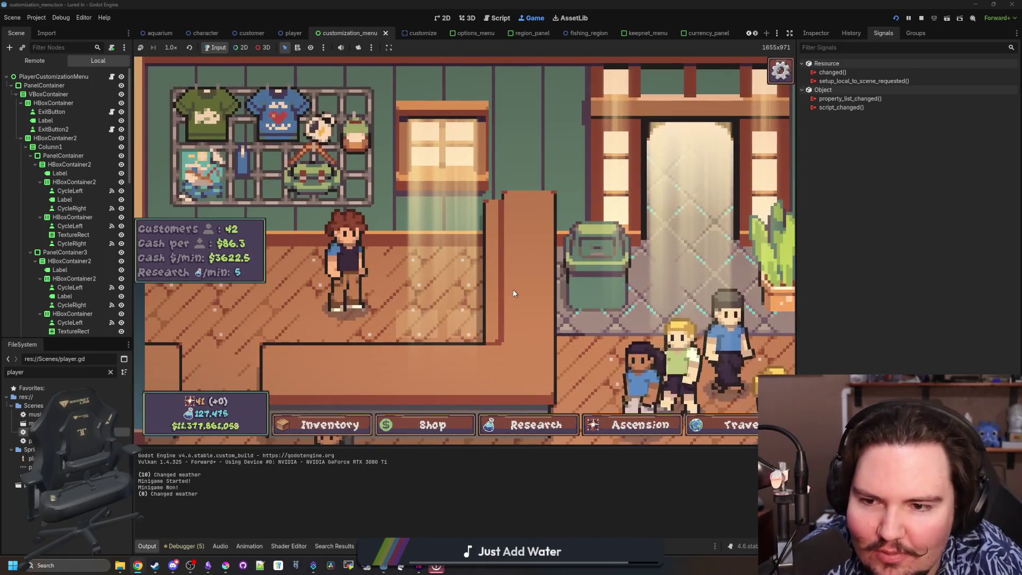
scroll(513, 289, "up", 5)
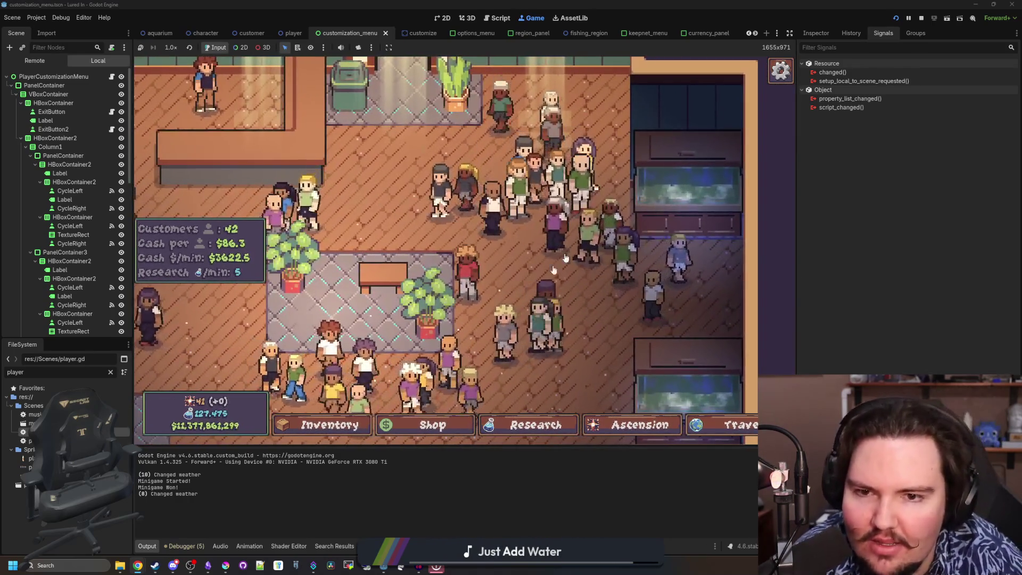
scroll(478, 268, "down", 2)
scroll(477, 267, "down", 2)
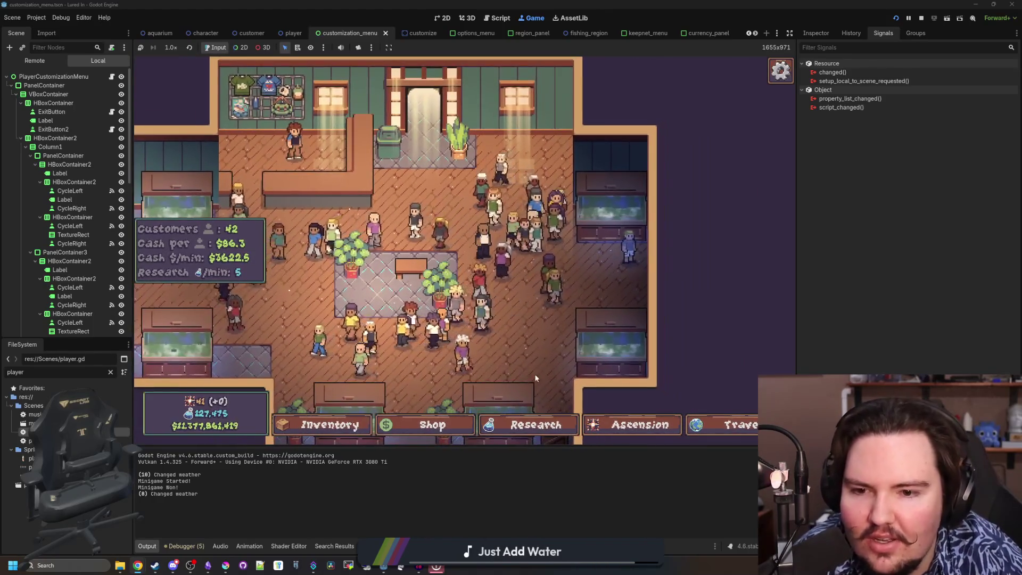
scroll(536, 328, "down", 1)
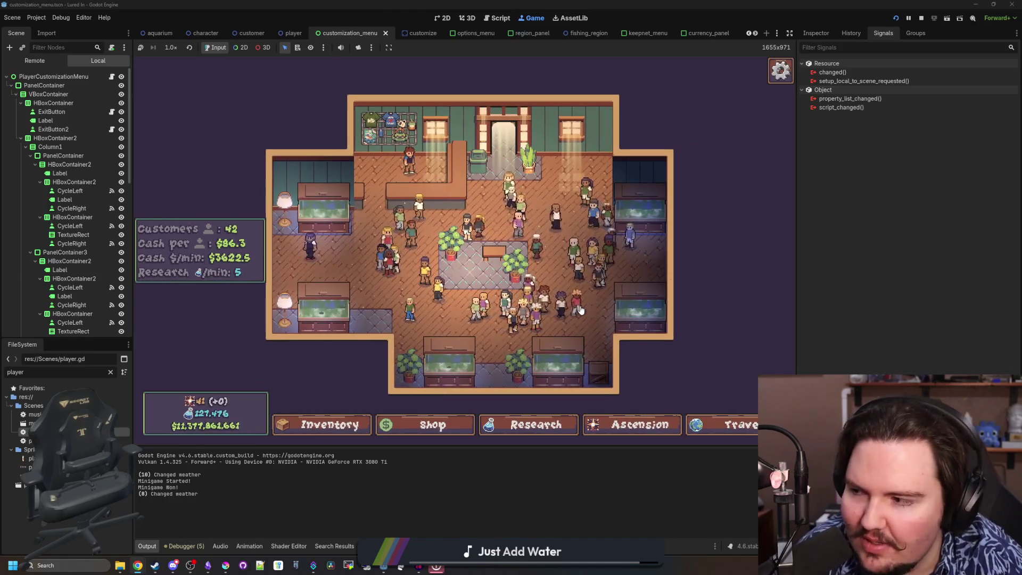
scroll(466, 277, "up", 2)
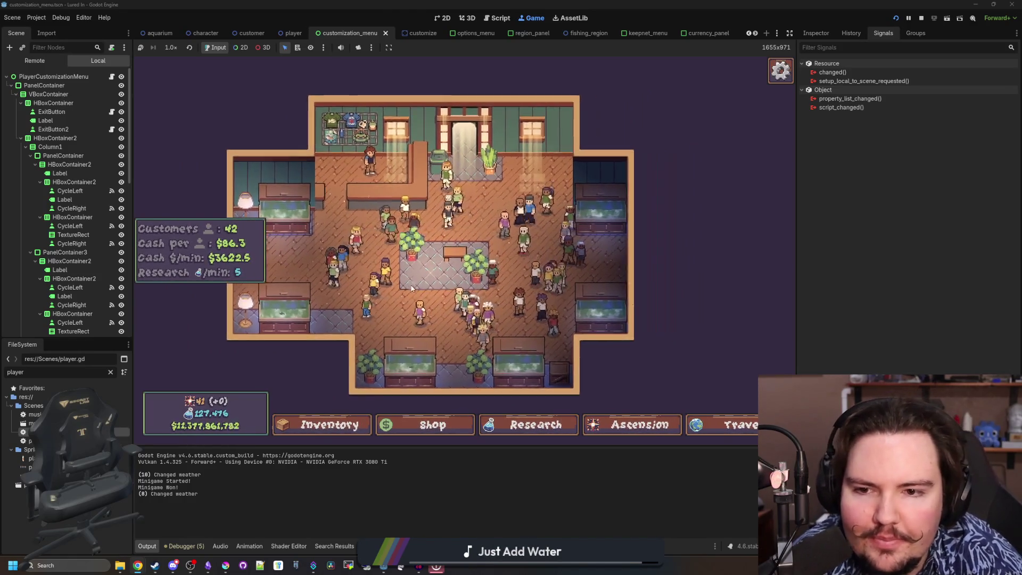
scroll(370, 173, "up", 2)
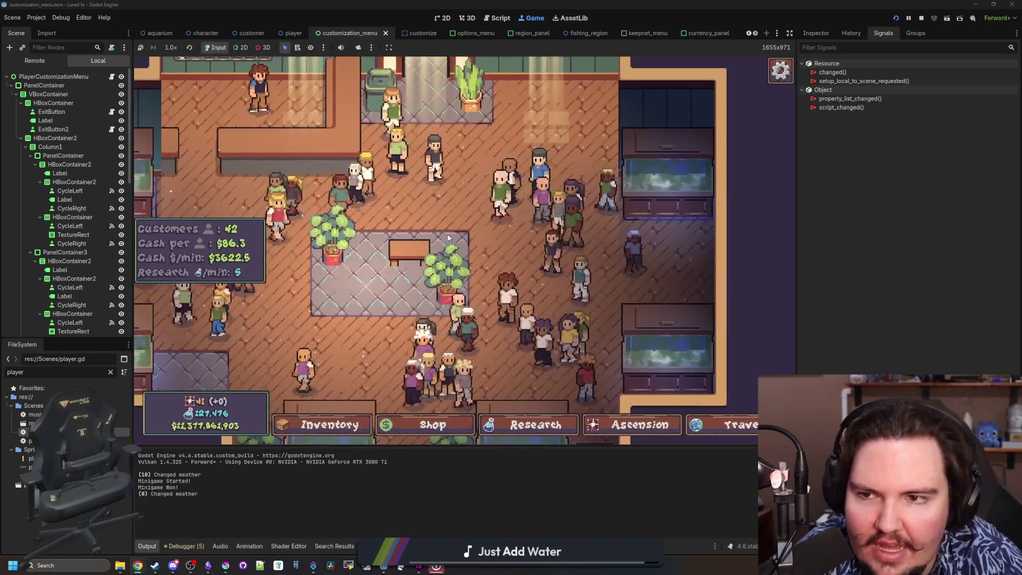
scroll(571, 287, "up", 3)
left_click_drag(571, 288, 394, 286)
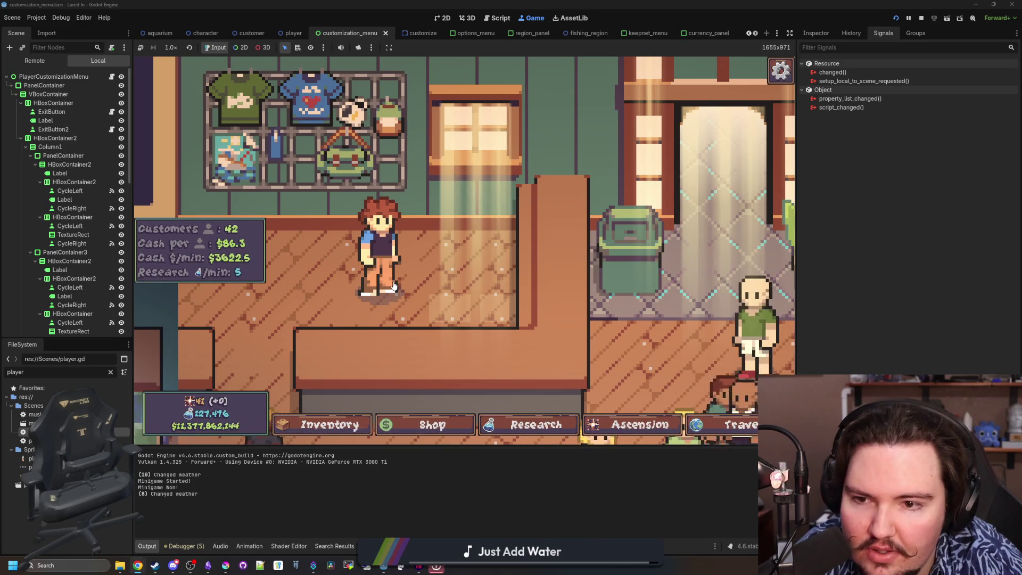
Step: Open and close the player's Edit panel, then recentre the view on the player
left_click(394, 286)
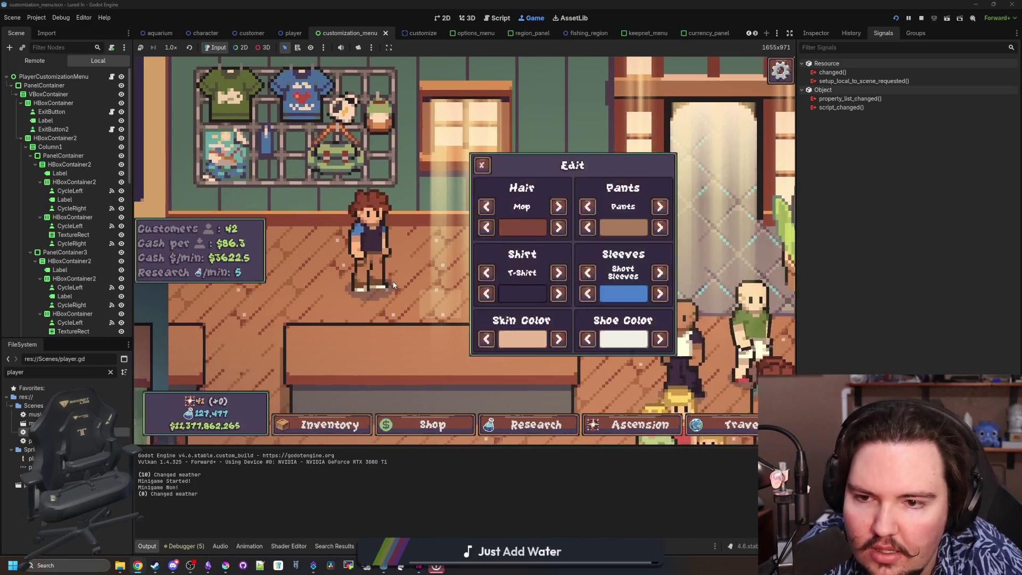
left_click(474, 162)
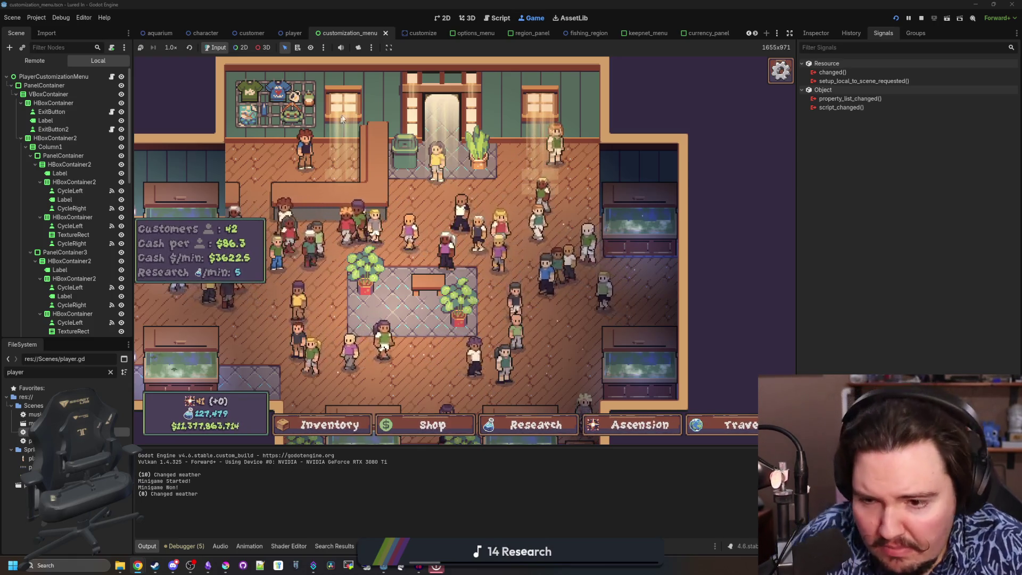
left_click(311, 154)
Step: Change the player's hair from Mop to Flat Top, then briefly check Fish Tank 6's details
left_click(427, 250)
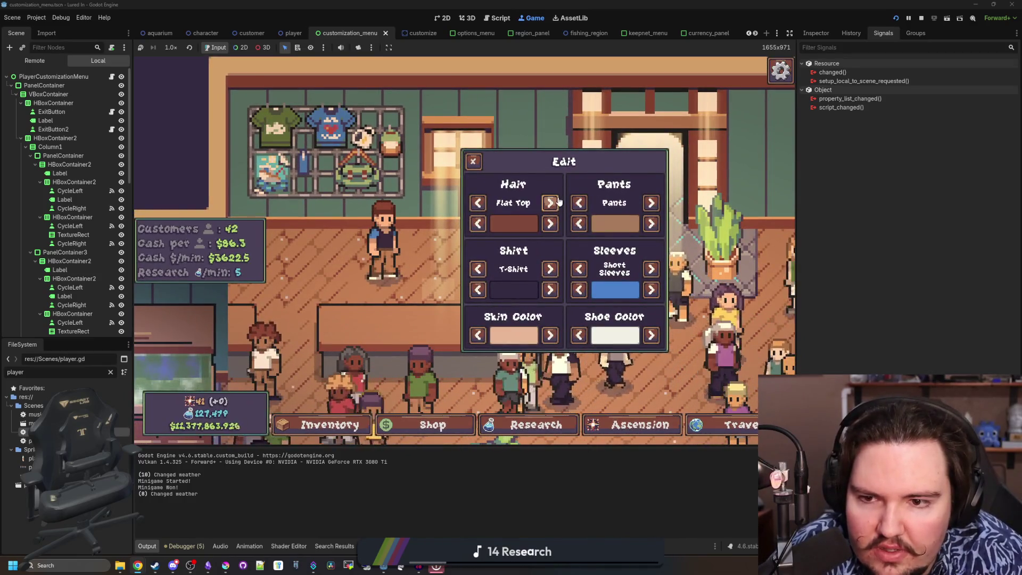
left_click(550, 203)
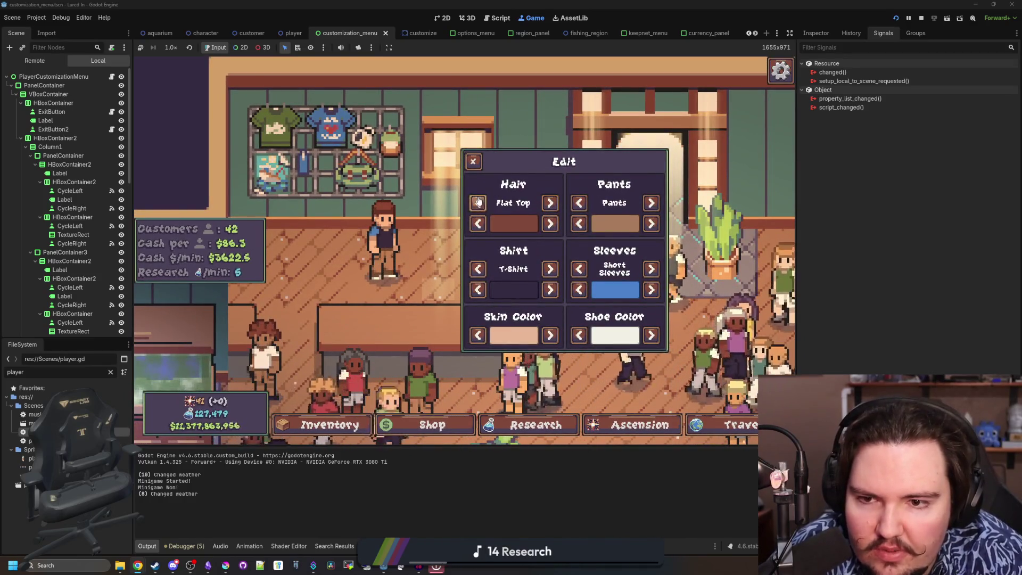
left_click(392, 251)
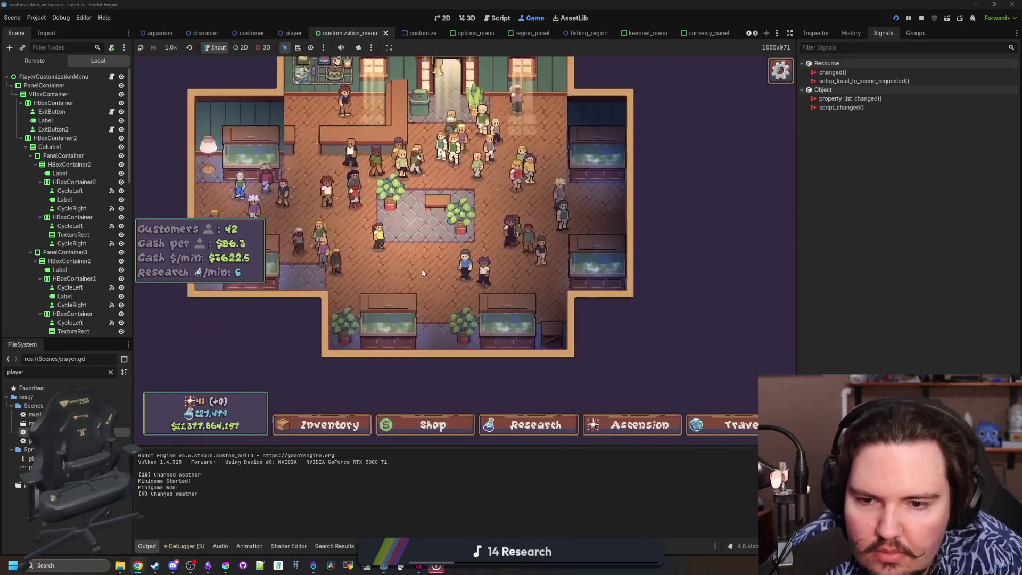
left_click(318, 145)
left_click(296, 132)
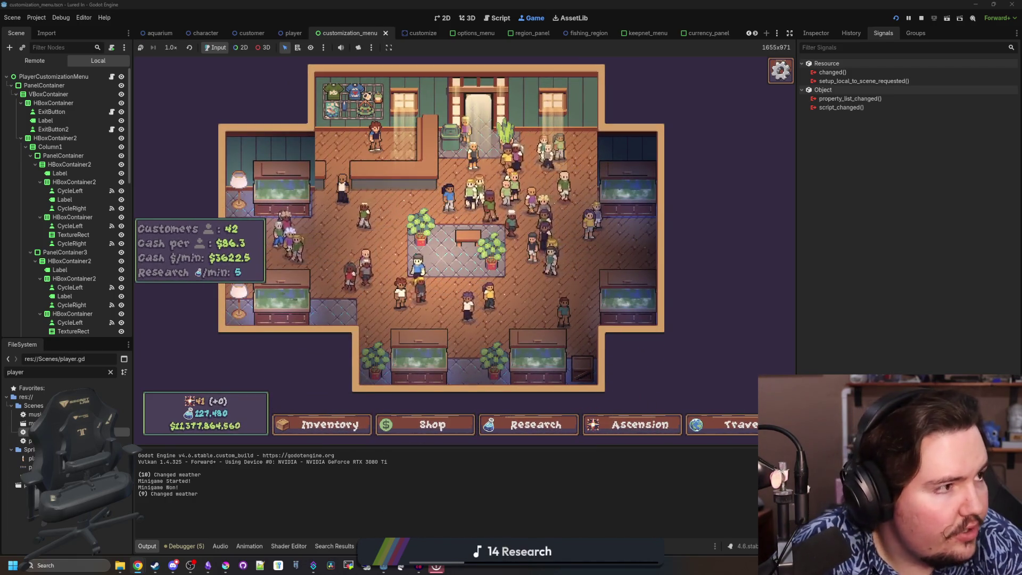
Step: Bring Krita forward maximized and open layout.kra from the Desktop
left_click(226, 565)
double_click(407, 400)
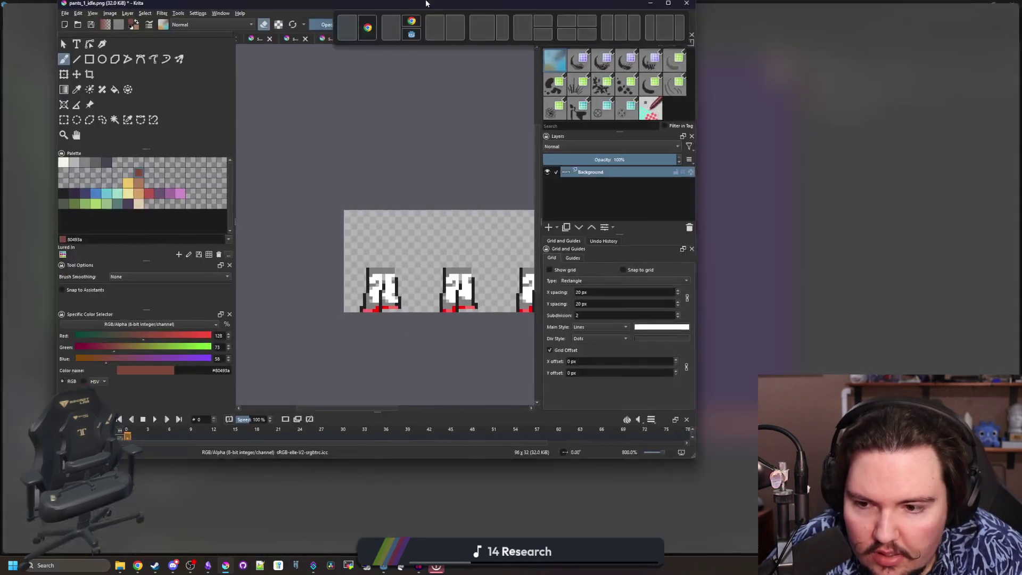
left_click(8, 13)
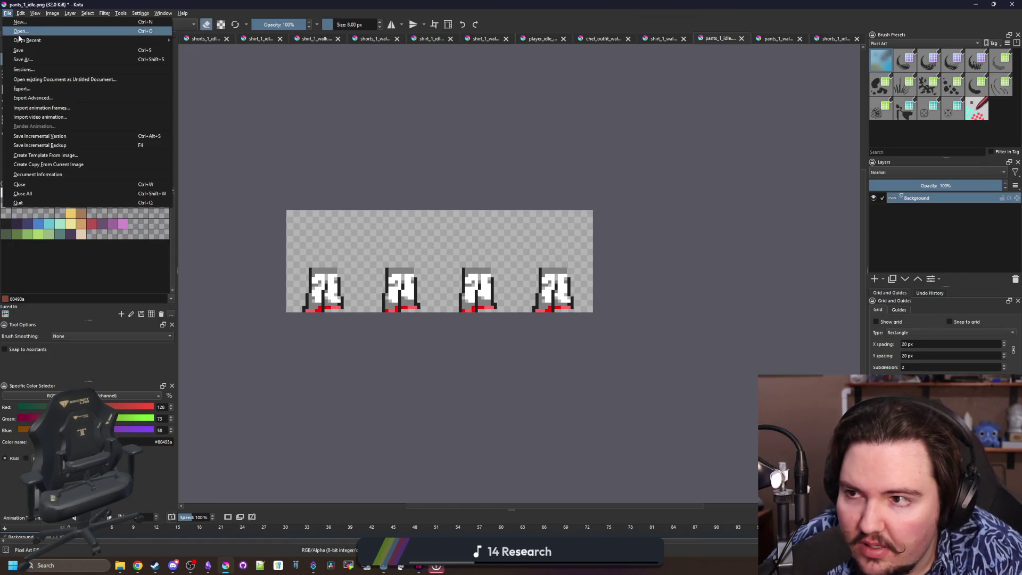
left_click(24, 33)
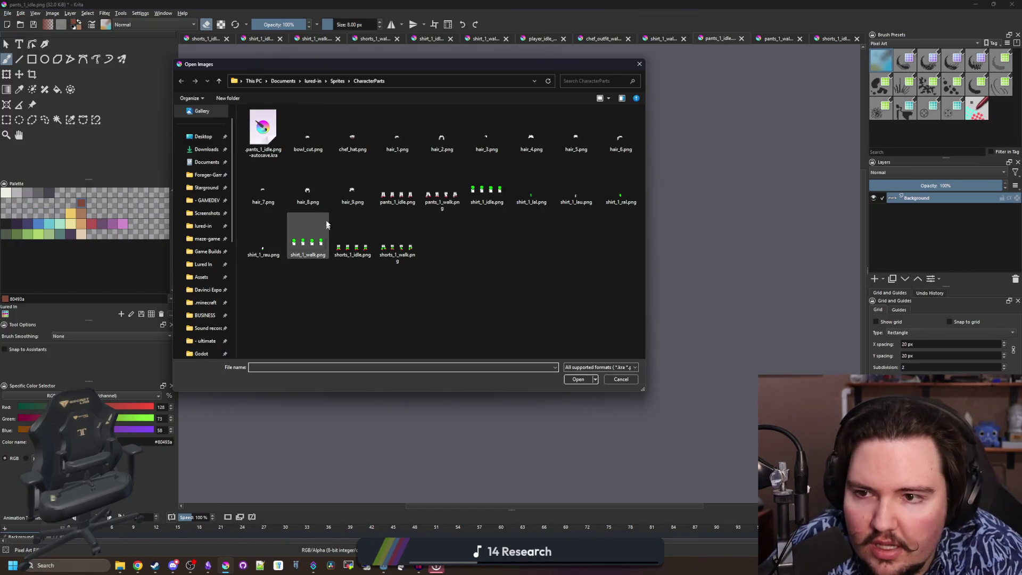
left_click(201, 151)
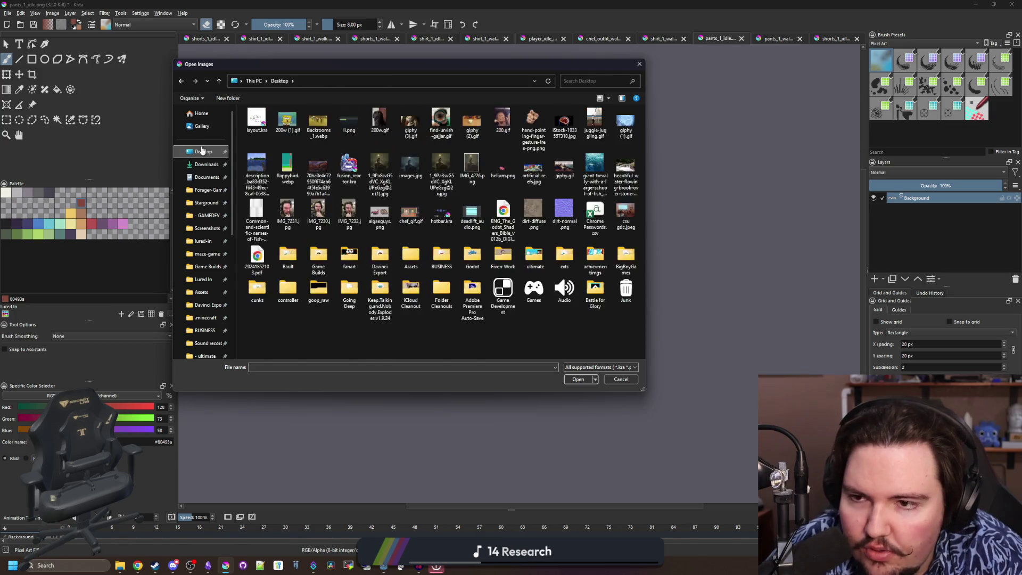
key("Escape")
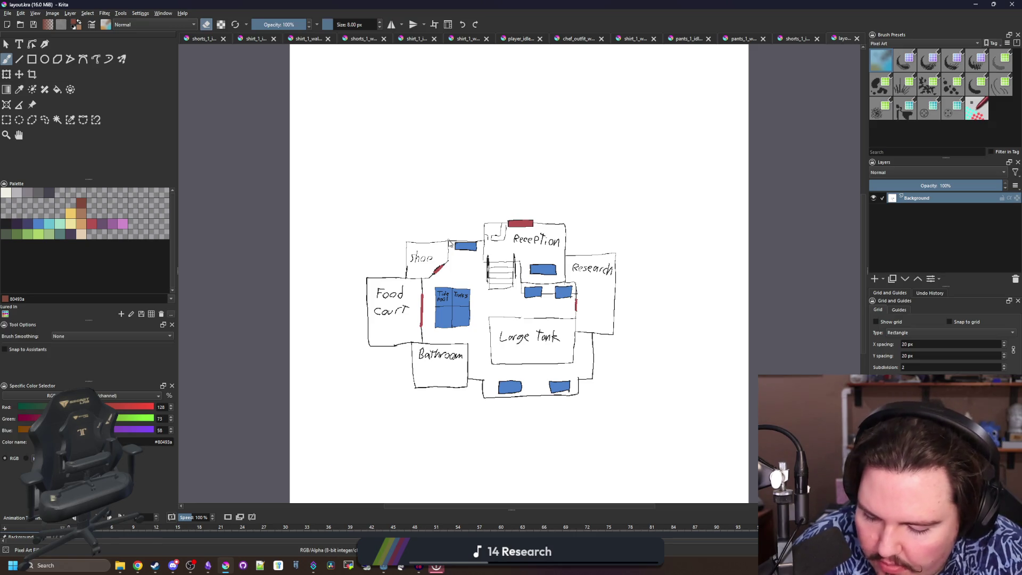
scroll(523, 329, "up", 3)
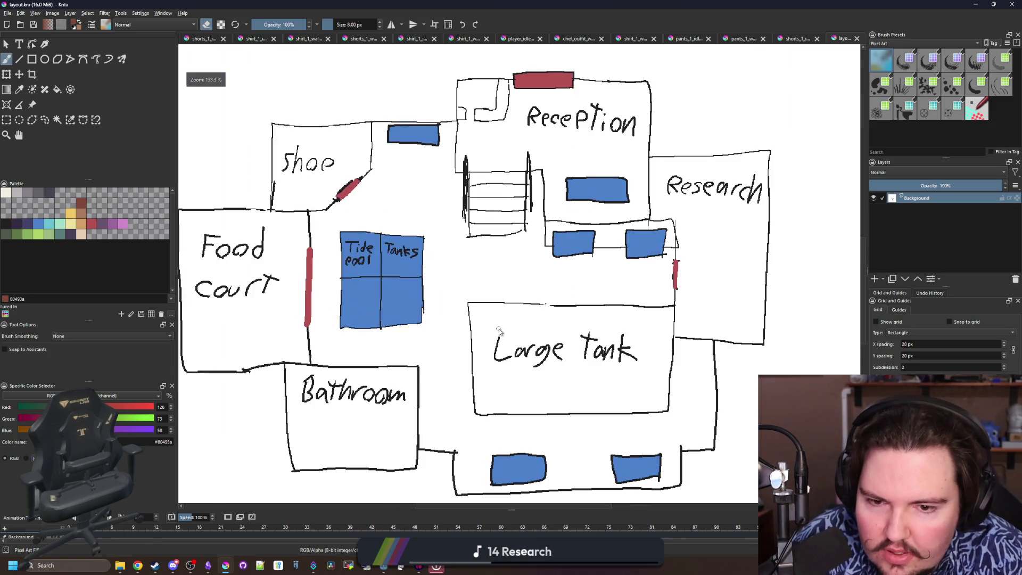
left_click_drag(500, 327, 524, 324)
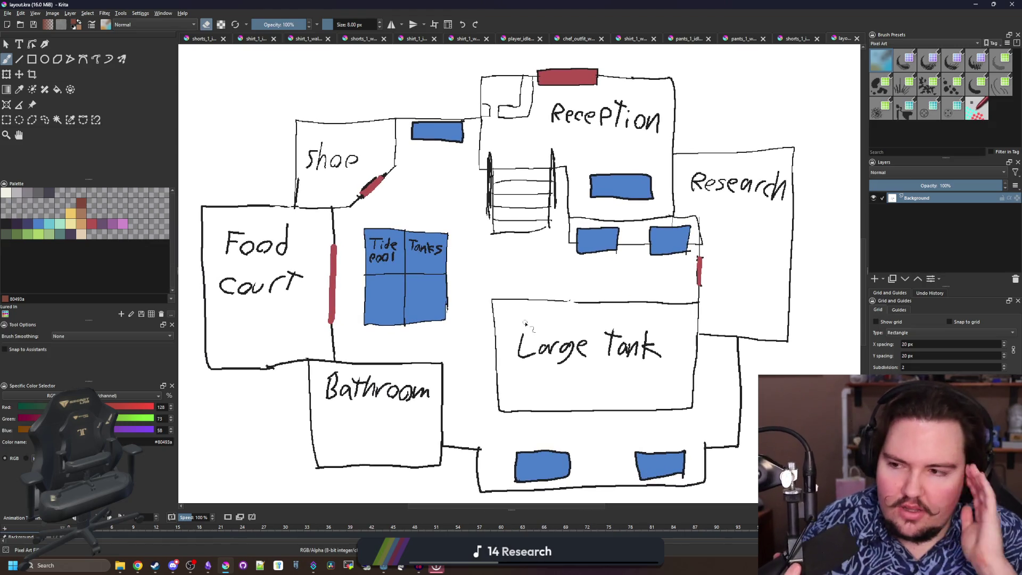
mouse_move(389, 6)
left_mouse_down()
mouse_move(782, 330)
mouse_move(805, 392)
mouse_move(770, 482)
mouse_move(703, 389)
mouse_move(480, 4)
left_mouse_up()
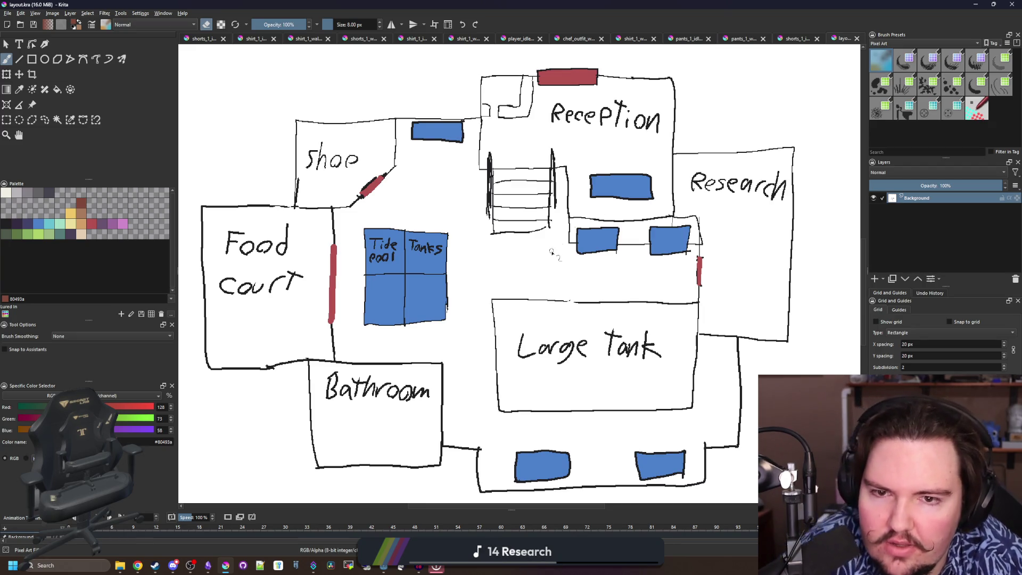
scroll(551, 253, "up", 5)
scroll(538, 201, "down", 6)
scroll(571, 135, "up", 5)
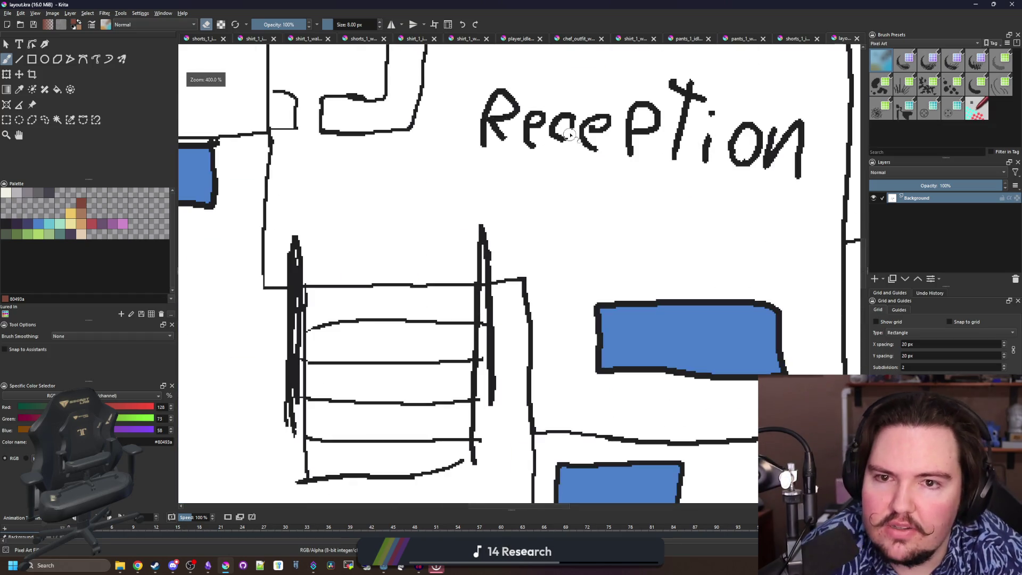
scroll(543, 198, "down", 5)
scroll(539, 244, "up", 5)
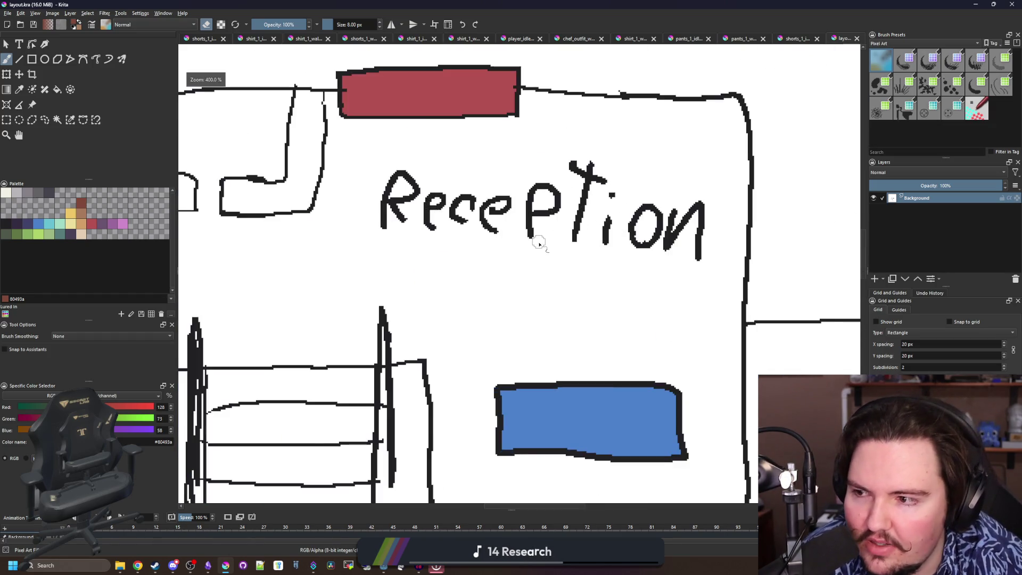
scroll(540, 244, "down", 2)
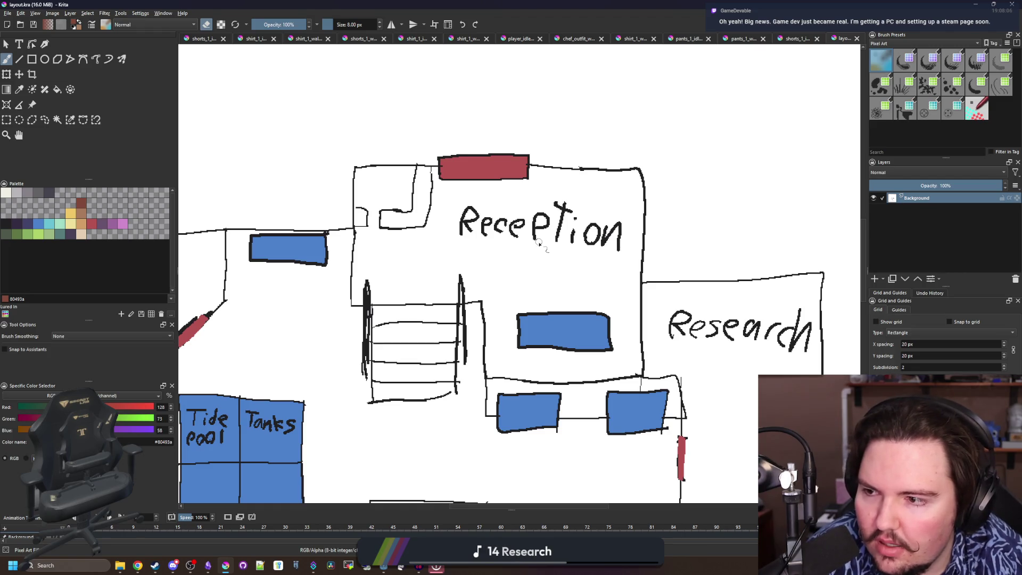
scroll(503, 257, "up", 1)
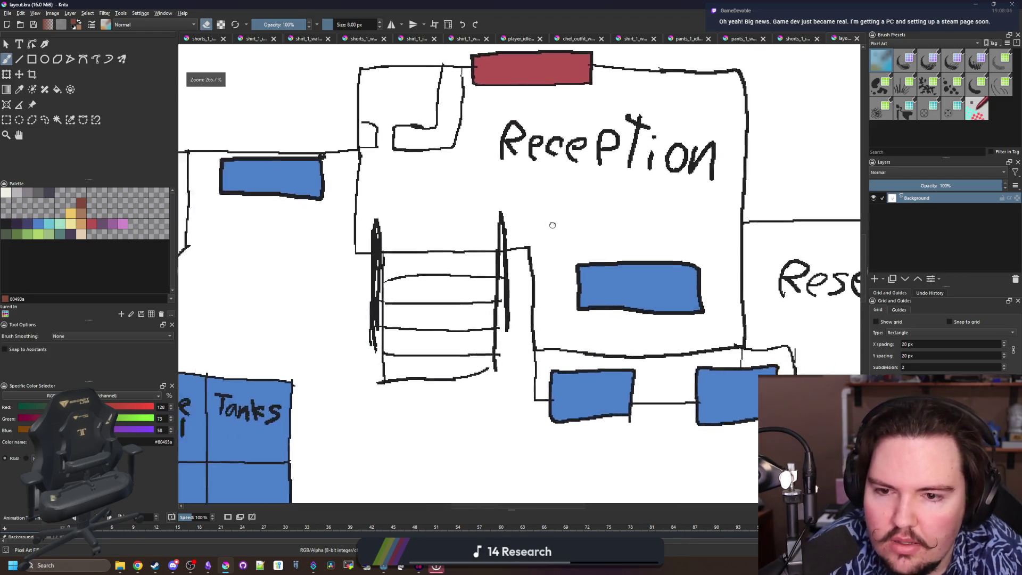
scroll(550, 224, "up", 2)
scroll(464, 293, "down", 4)
scroll(489, 292, "down", 1)
scroll(489, 293, "up", 1)
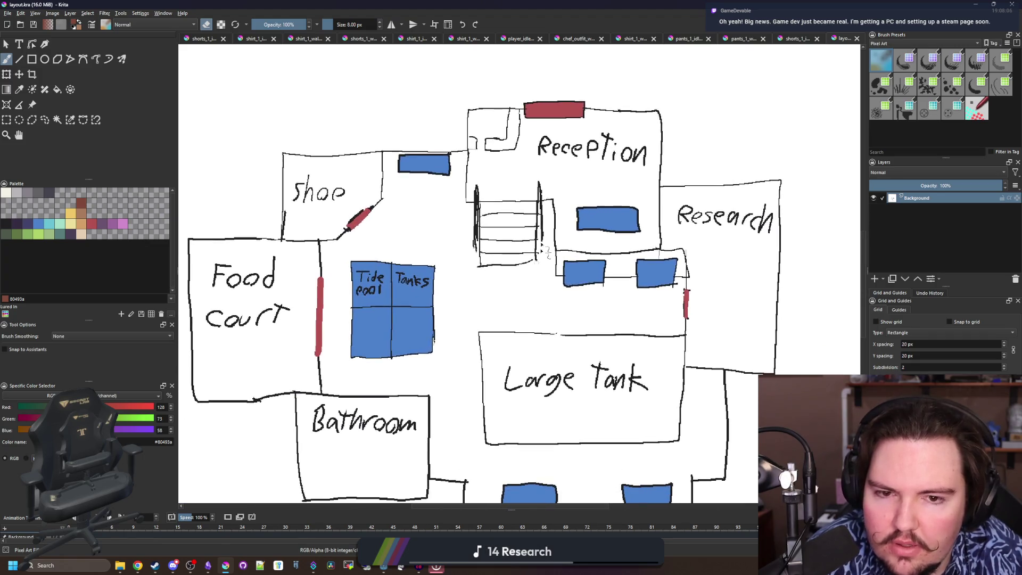
scroll(495, 319, "down", 1)
scroll(497, 327, "down", 1)
scroll(498, 327, "up", 1)
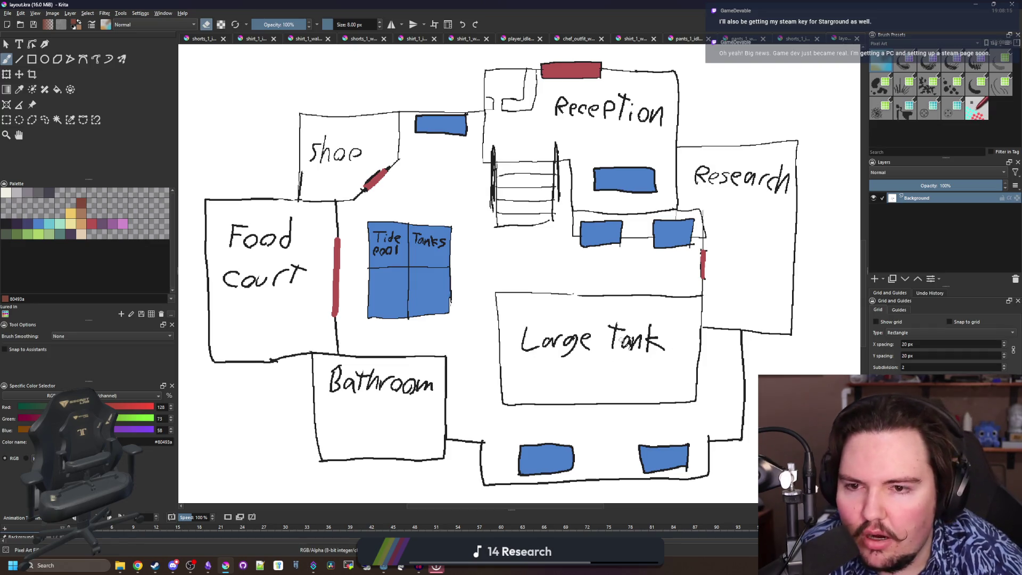
scroll(510, 349, "down", 3)
scroll(445, 292, "up", 6)
mouse_move(445, 277)
left_mouse_down()
mouse_move(446, 298)
mouse_move(608, 323)
mouse_move(450, 270)
left_mouse_up()
mouse_move(421, 318)
left_mouse_down()
mouse_move(484, 309)
mouse_move(406, 298)
mouse_move(419, 261)
mouse_move(352, 373)
mouse_move(423, 269)
left_mouse_up()
scroll(416, 282, "down", 2)
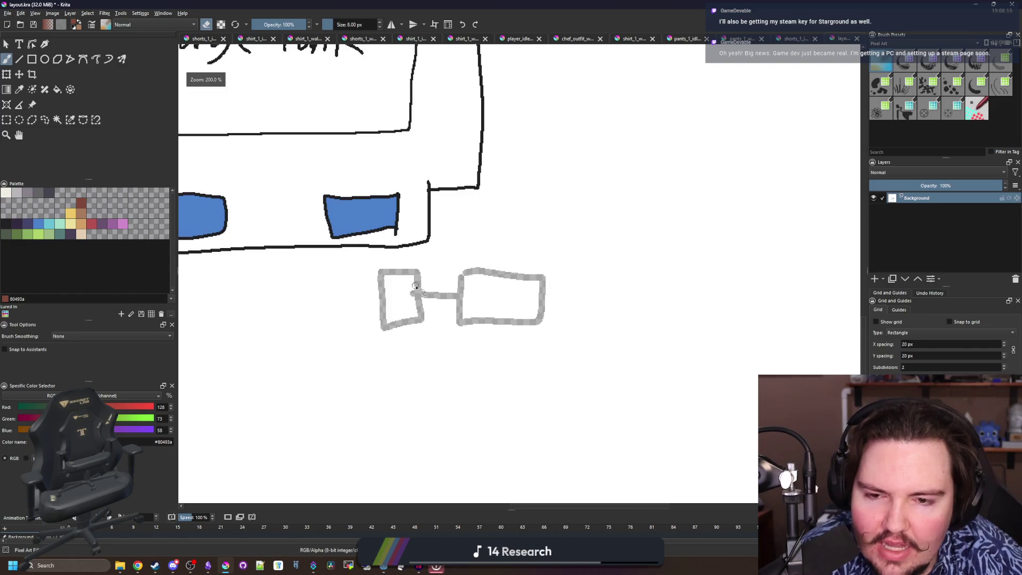
scroll(493, 312, "up", 2)
mouse_move(493, 313)
left_mouse_down()
mouse_move(457, 392)
mouse_move(384, 474)
mouse_move(533, 398)
mouse_move(480, 396)
left_mouse_up()
scroll(481, 396, "down", 5)
scroll(473, 397, "up", 3)
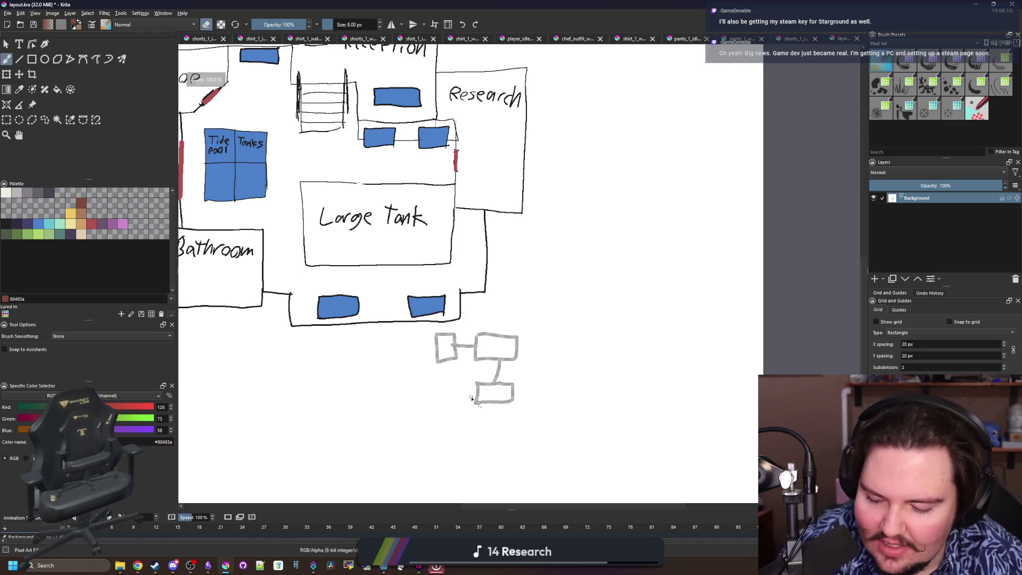
key("ctrl+z")
key("ctrl+z")
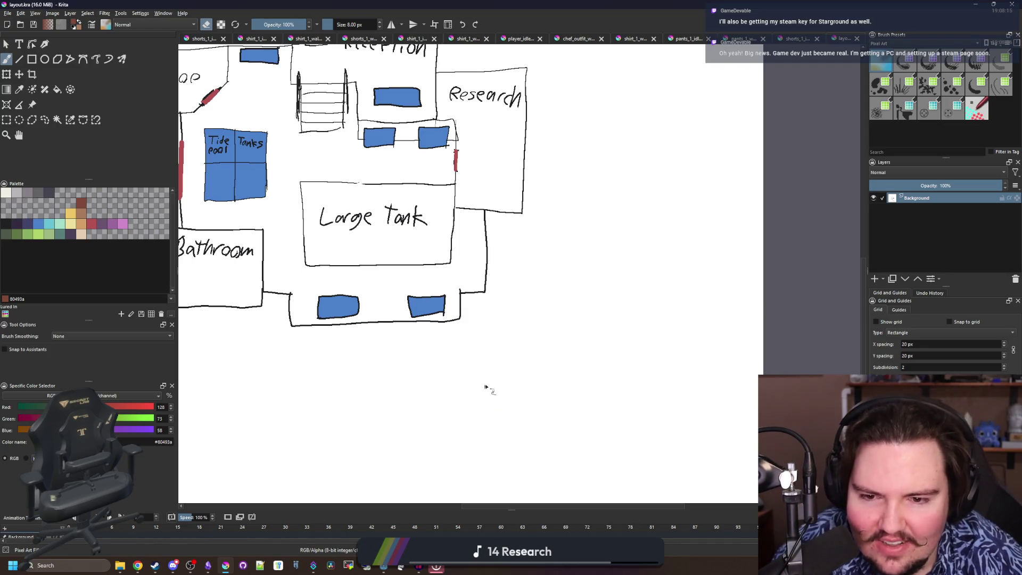
scroll(485, 394, "down", 3)
scroll(484, 400, "up", 5)
scroll(485, 403, "down", 1)
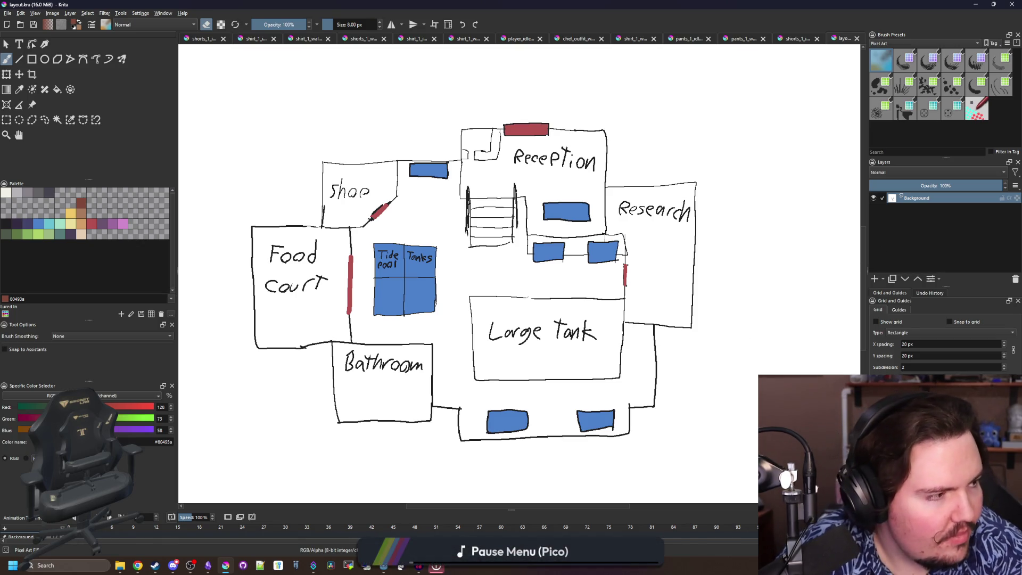
key("alt+Tab")
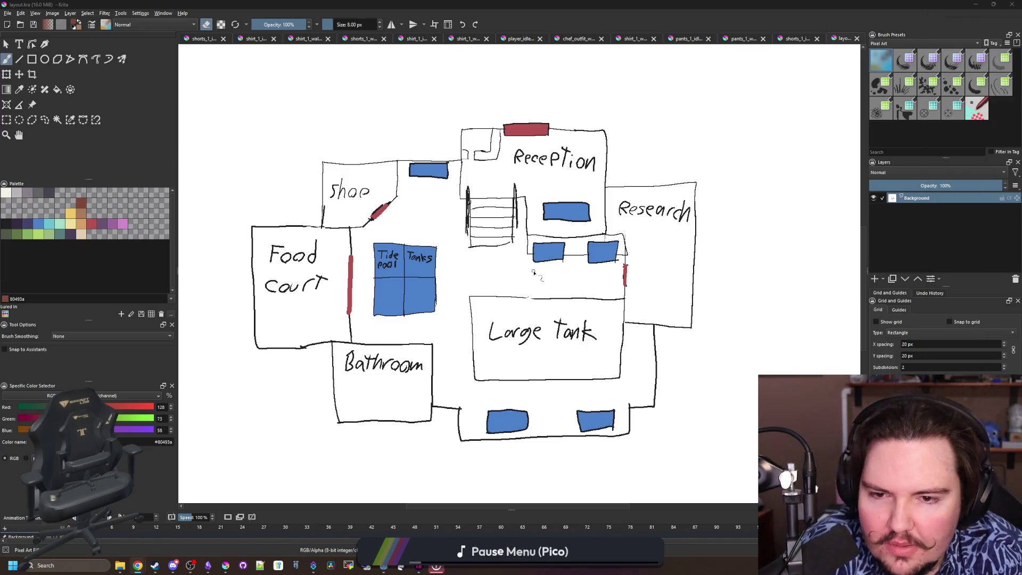
scroll(538, 287, "up", 5)
scroll(538, 287, "down", 3)
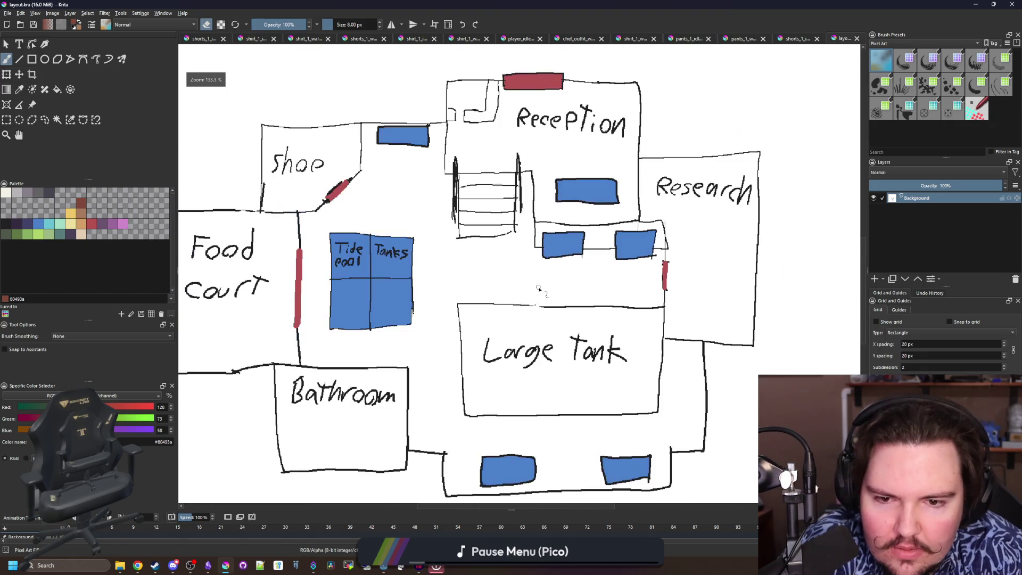
scroll(569, 371, "up", 3)
scroll(570, 371, "down", 3)
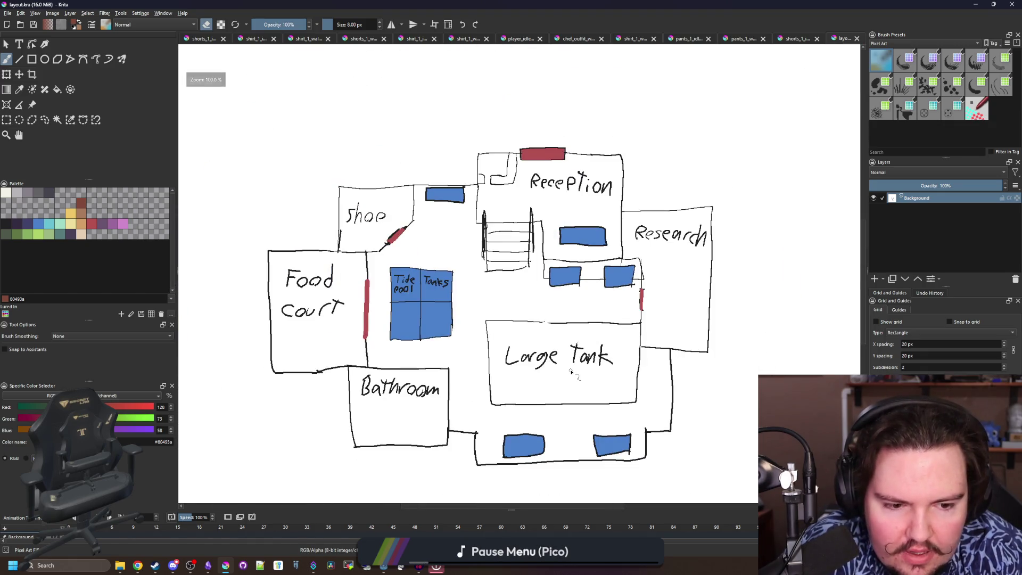
scroll(540, 326, "down", 1)
scroll(540, 326, "up", 2)
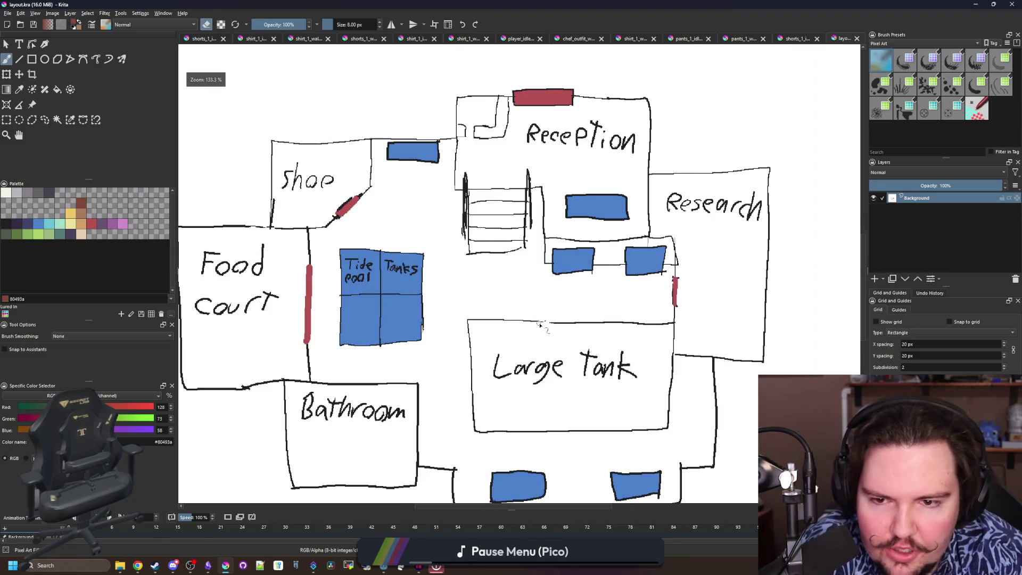